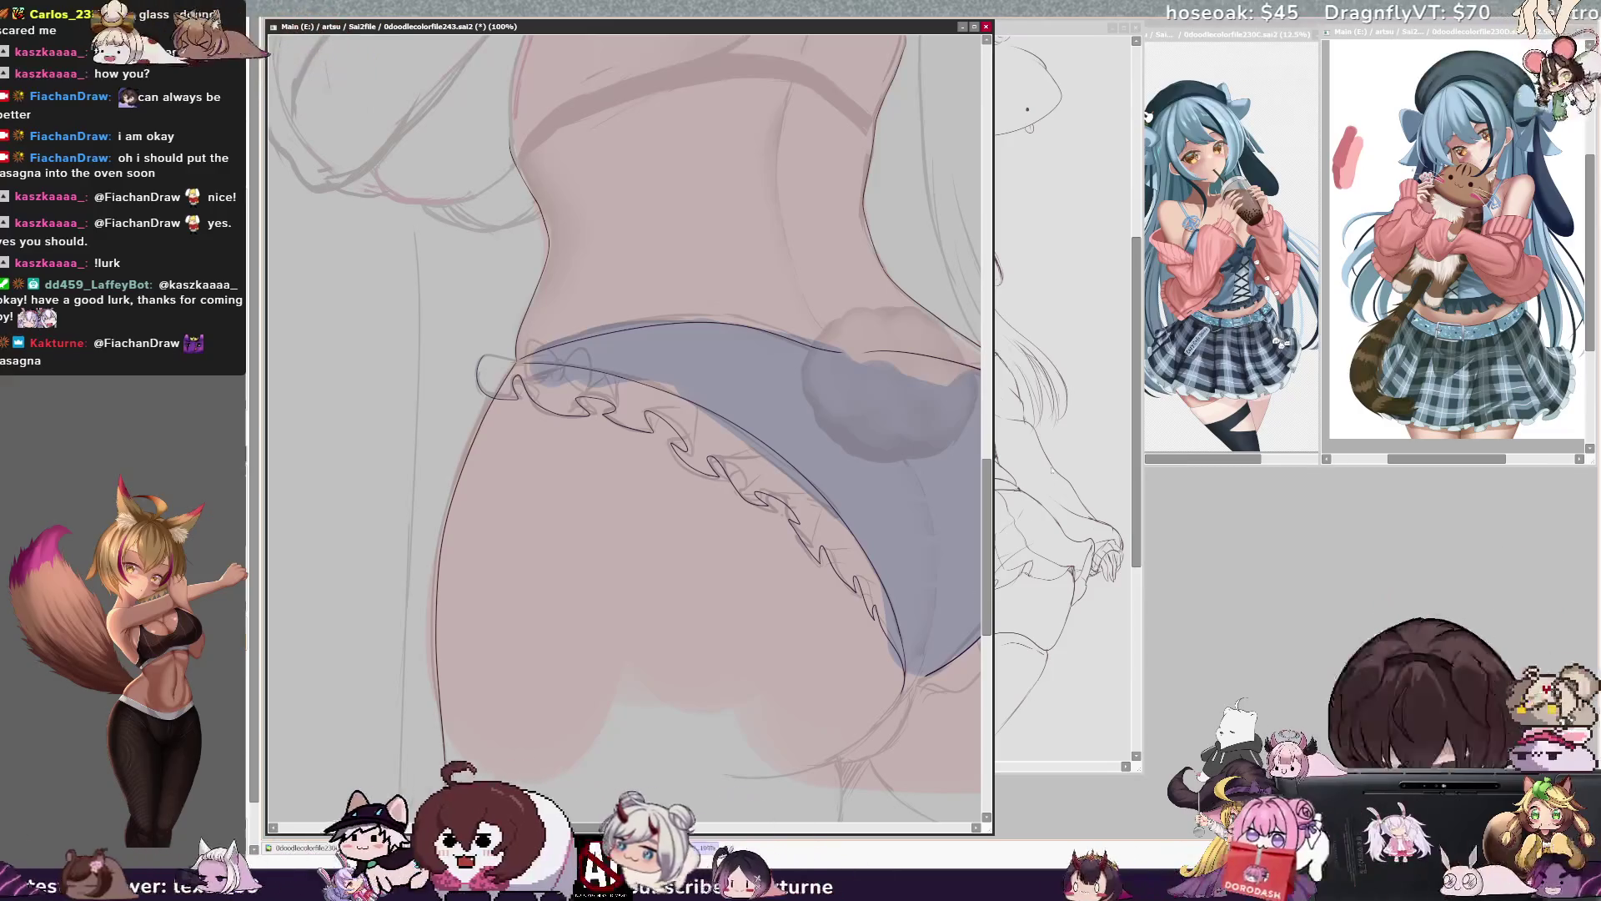
# - Zoom the canvas from 100% to 50% to show the whole back-view figure
pyautogui.press('-')
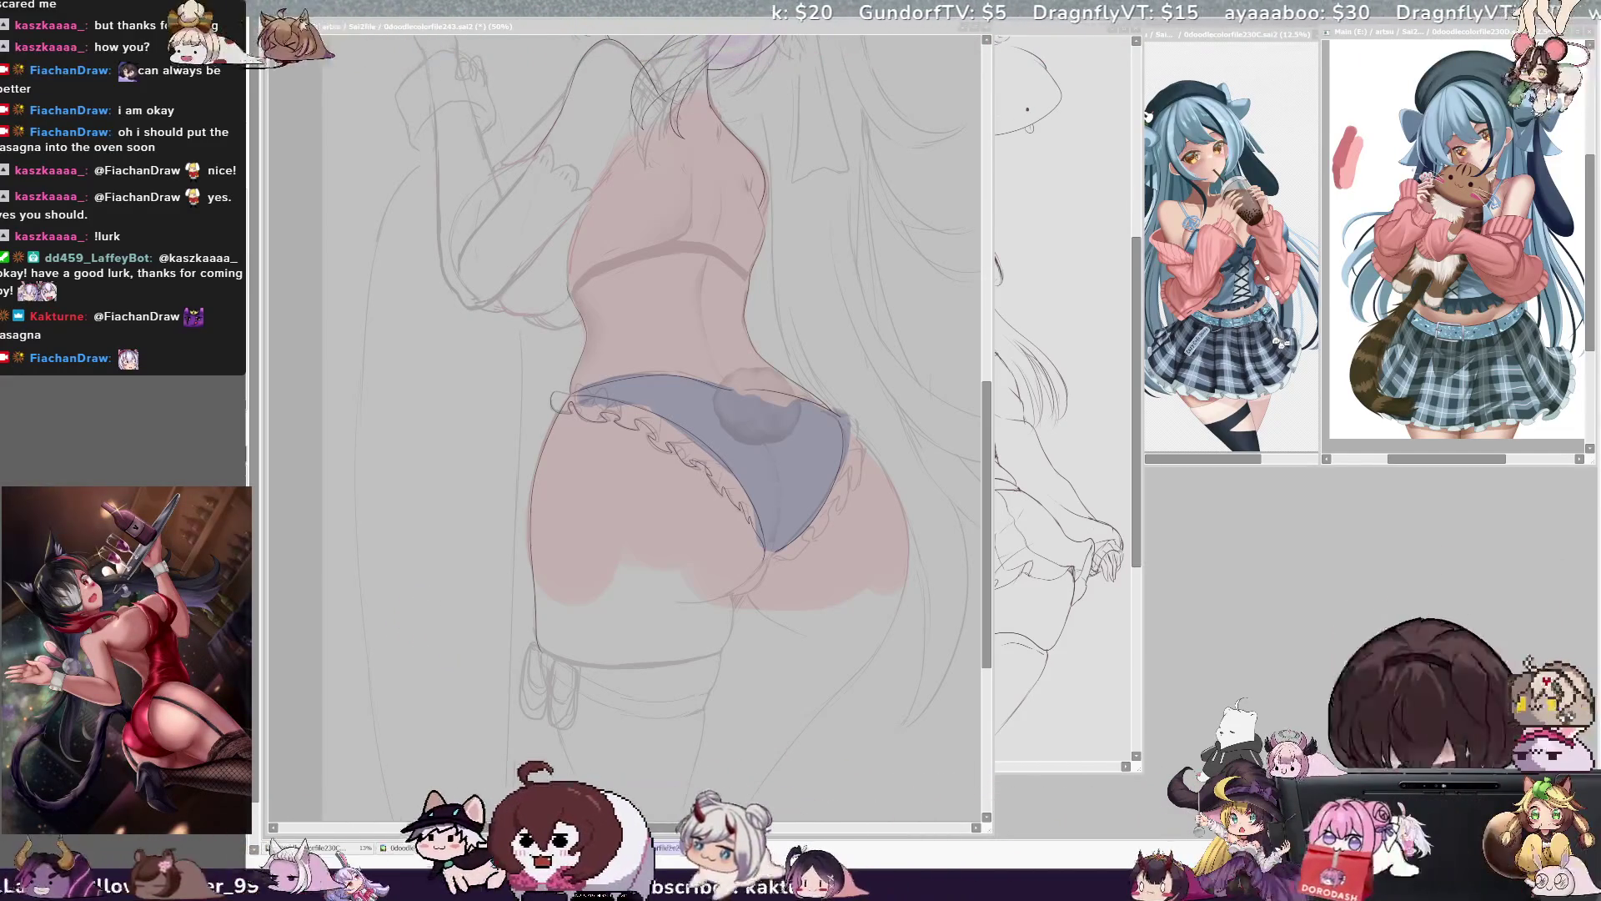
pyautogui.click(749, 828)
# - Mirror the canvas horizontally to check proportions, then tilt the view to a drawing angle
pyautogui.moveTo(715, 829); pyautogui.dragTo(696, 829)
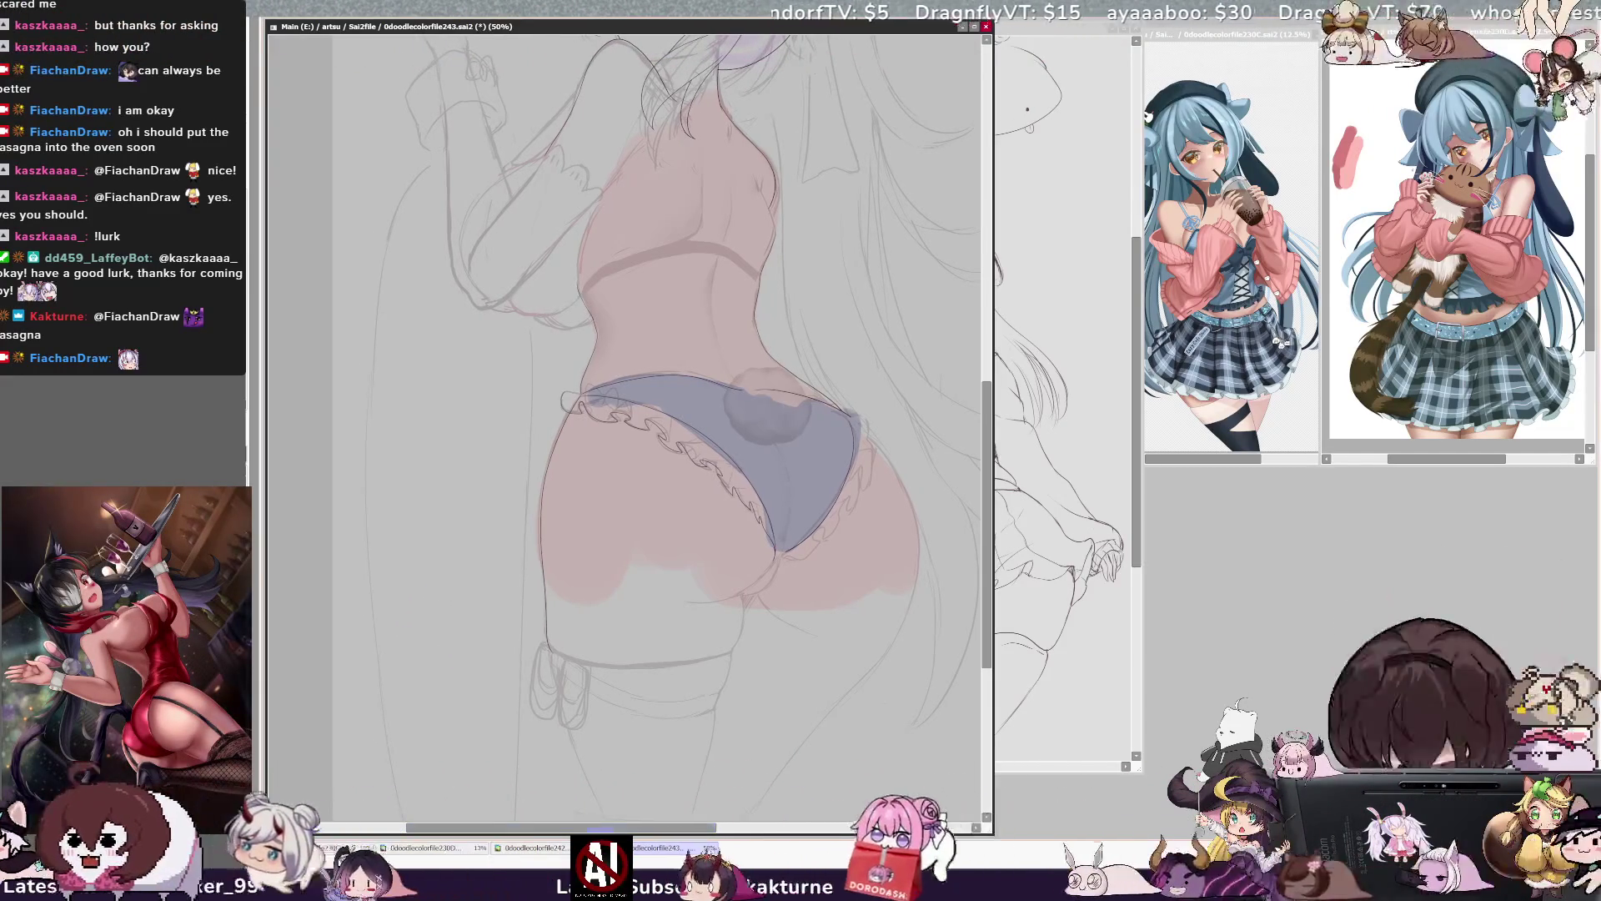
pyautogui.press('h')
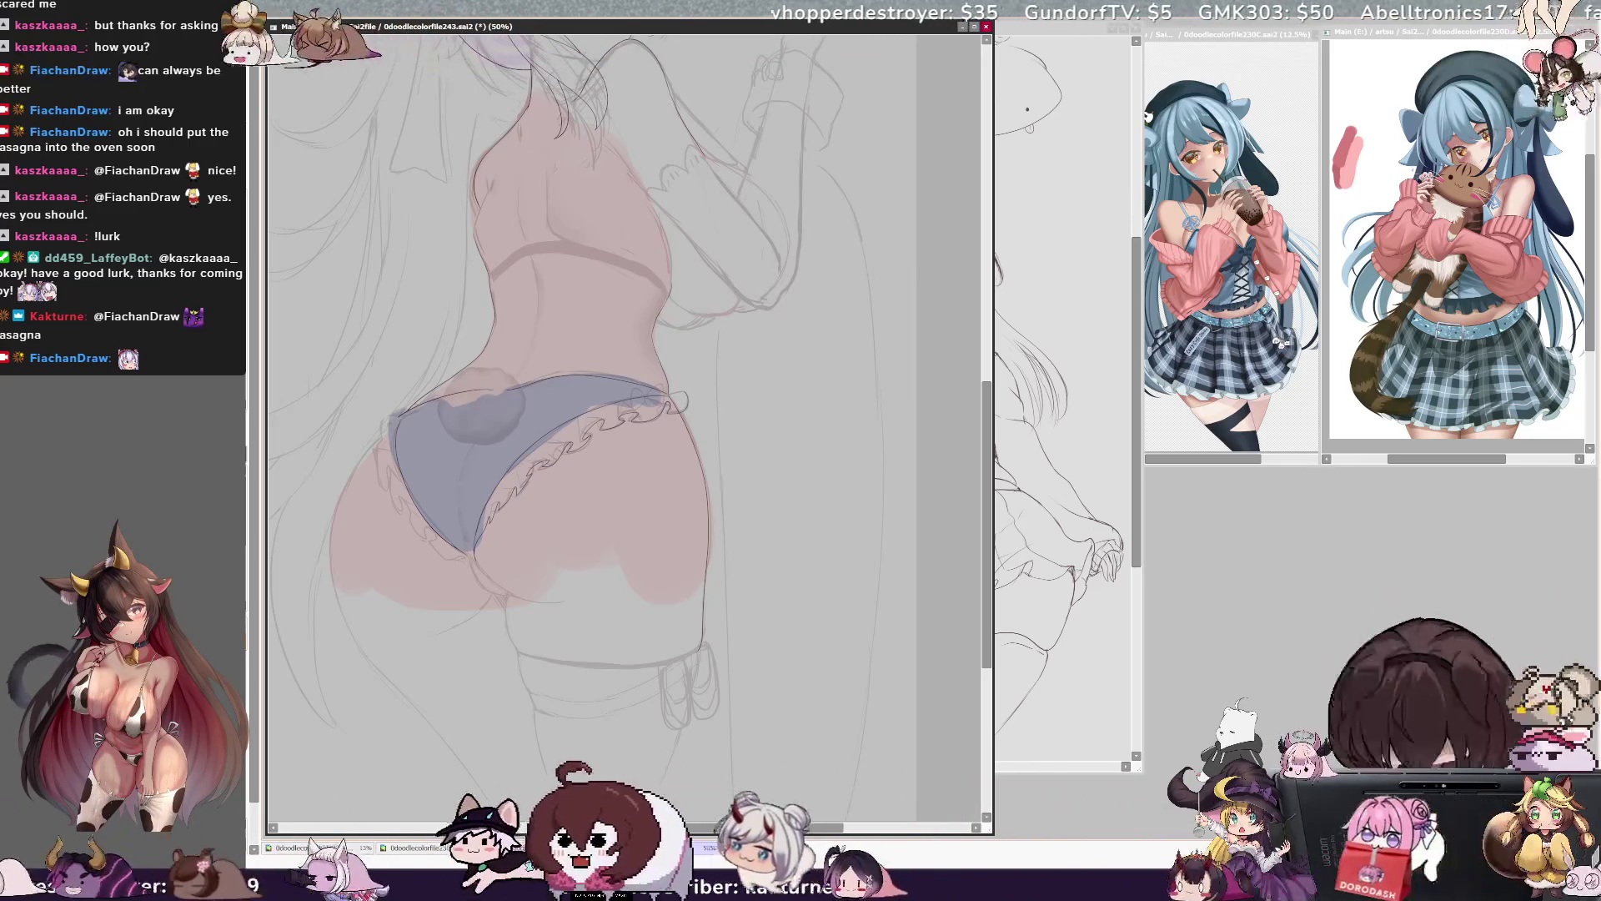
pyautogui.scroll(1, 624, 425)
pyautogui.press('Delete')
pyautogui.press('Delete')
pyautogui.press('Delete')
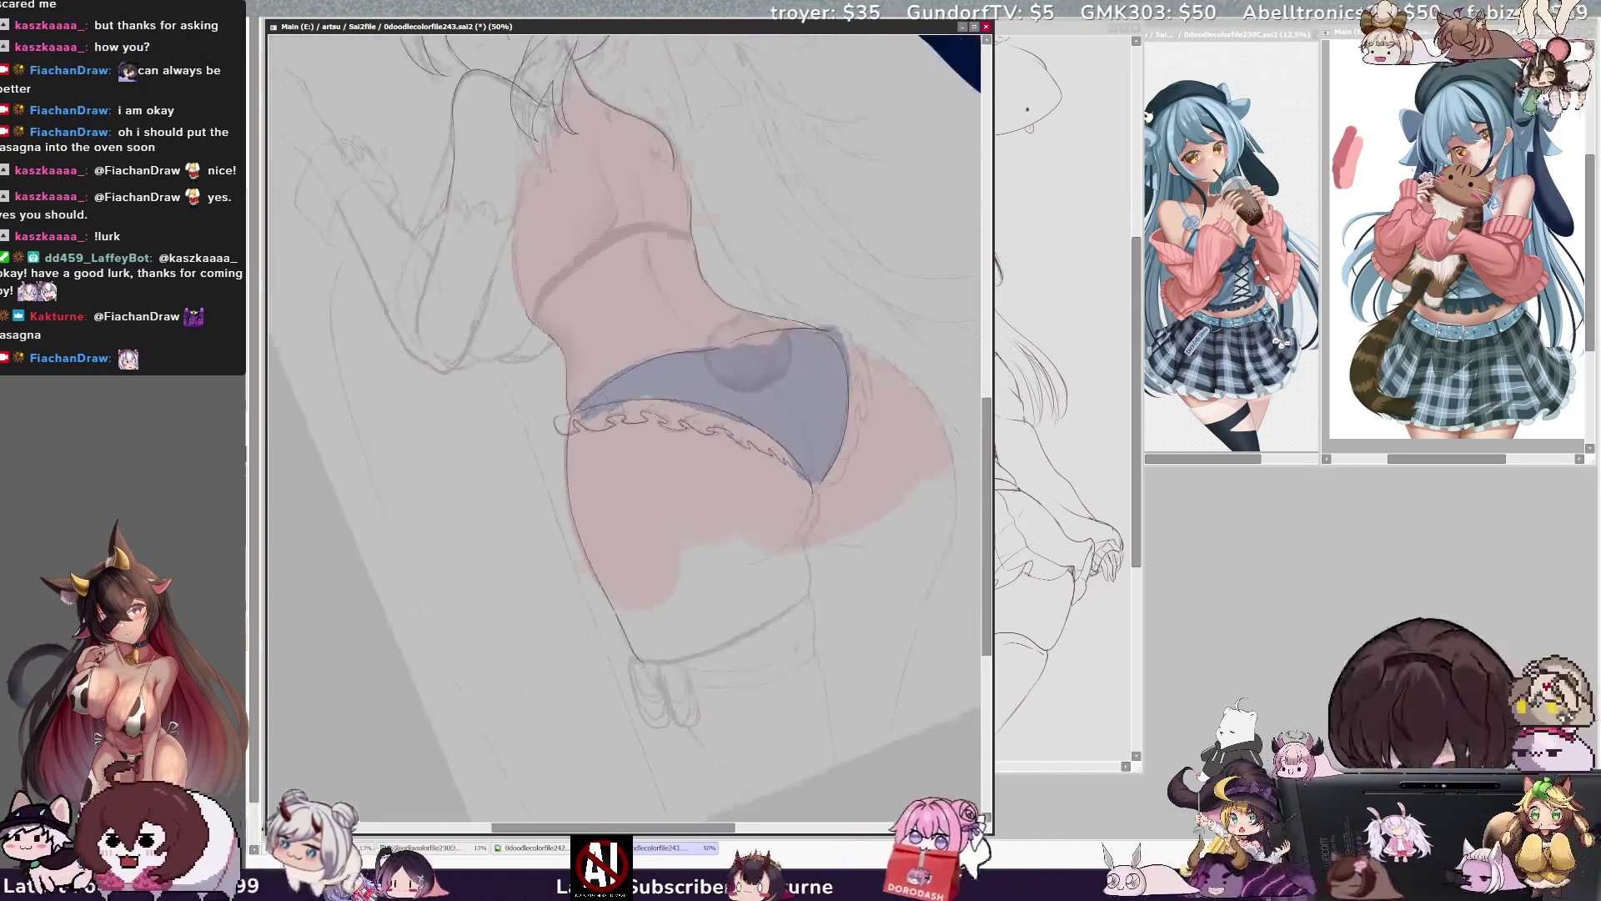
pyautogui.scroll(3, 624, 425)
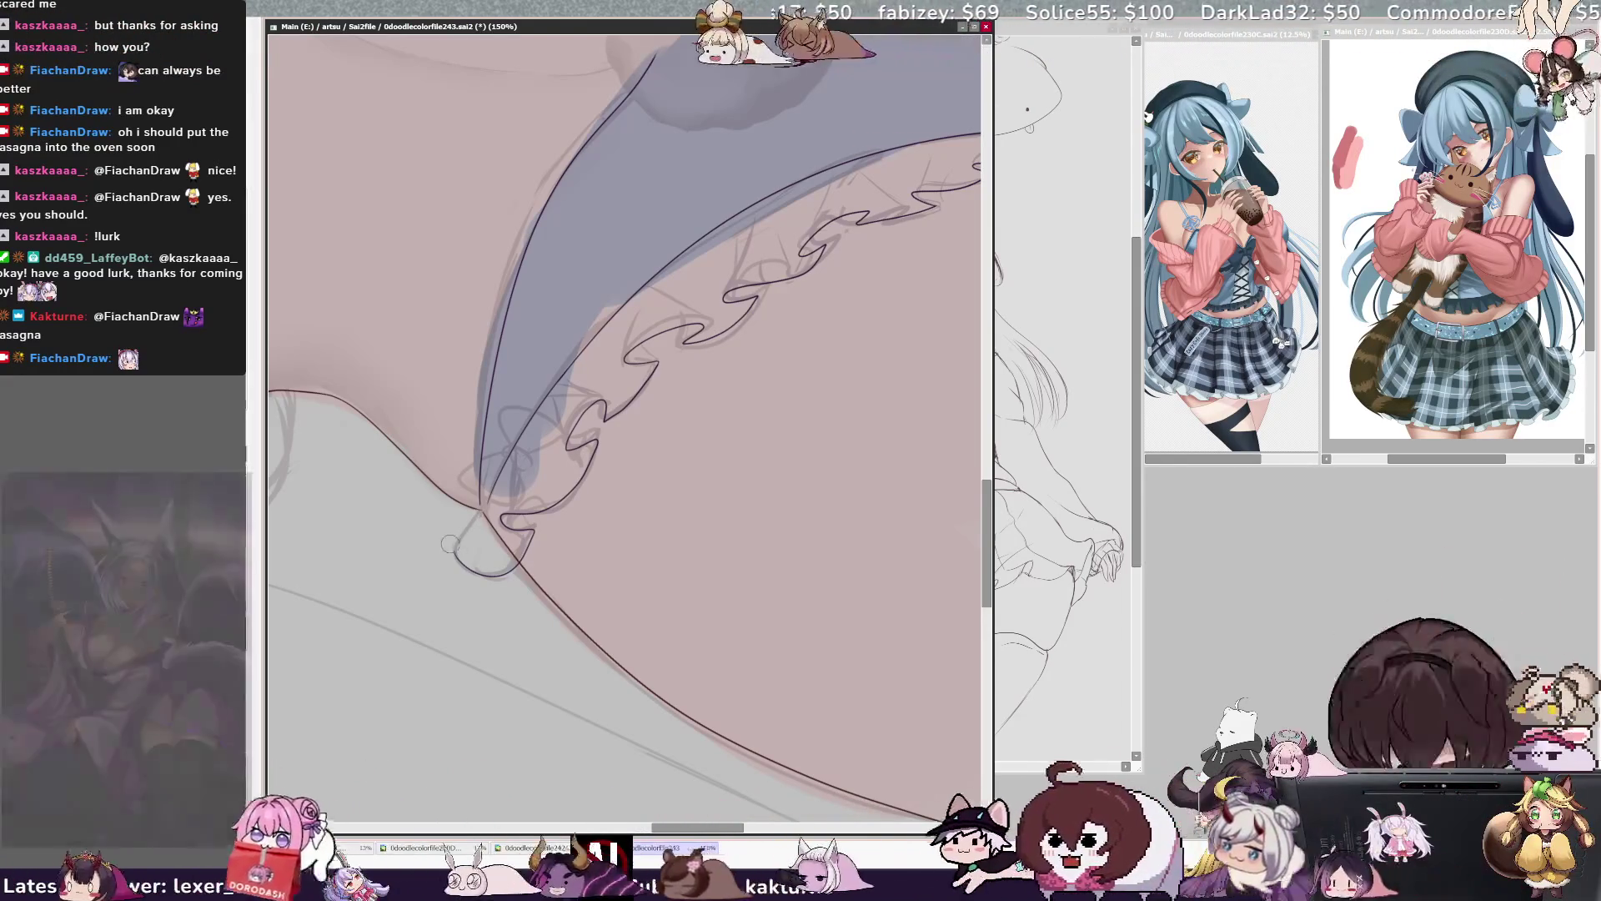
# - Ink the lace loop at the panties' lower tip, redrawing it and darkening its bottom
pyautogui.moveTo(482, 511)
pyautogui.mouseDown()
pyautogui.moveTo(460, 539)
pyautogui.moveTo(494, 573)
pyautogui.mouseUp()
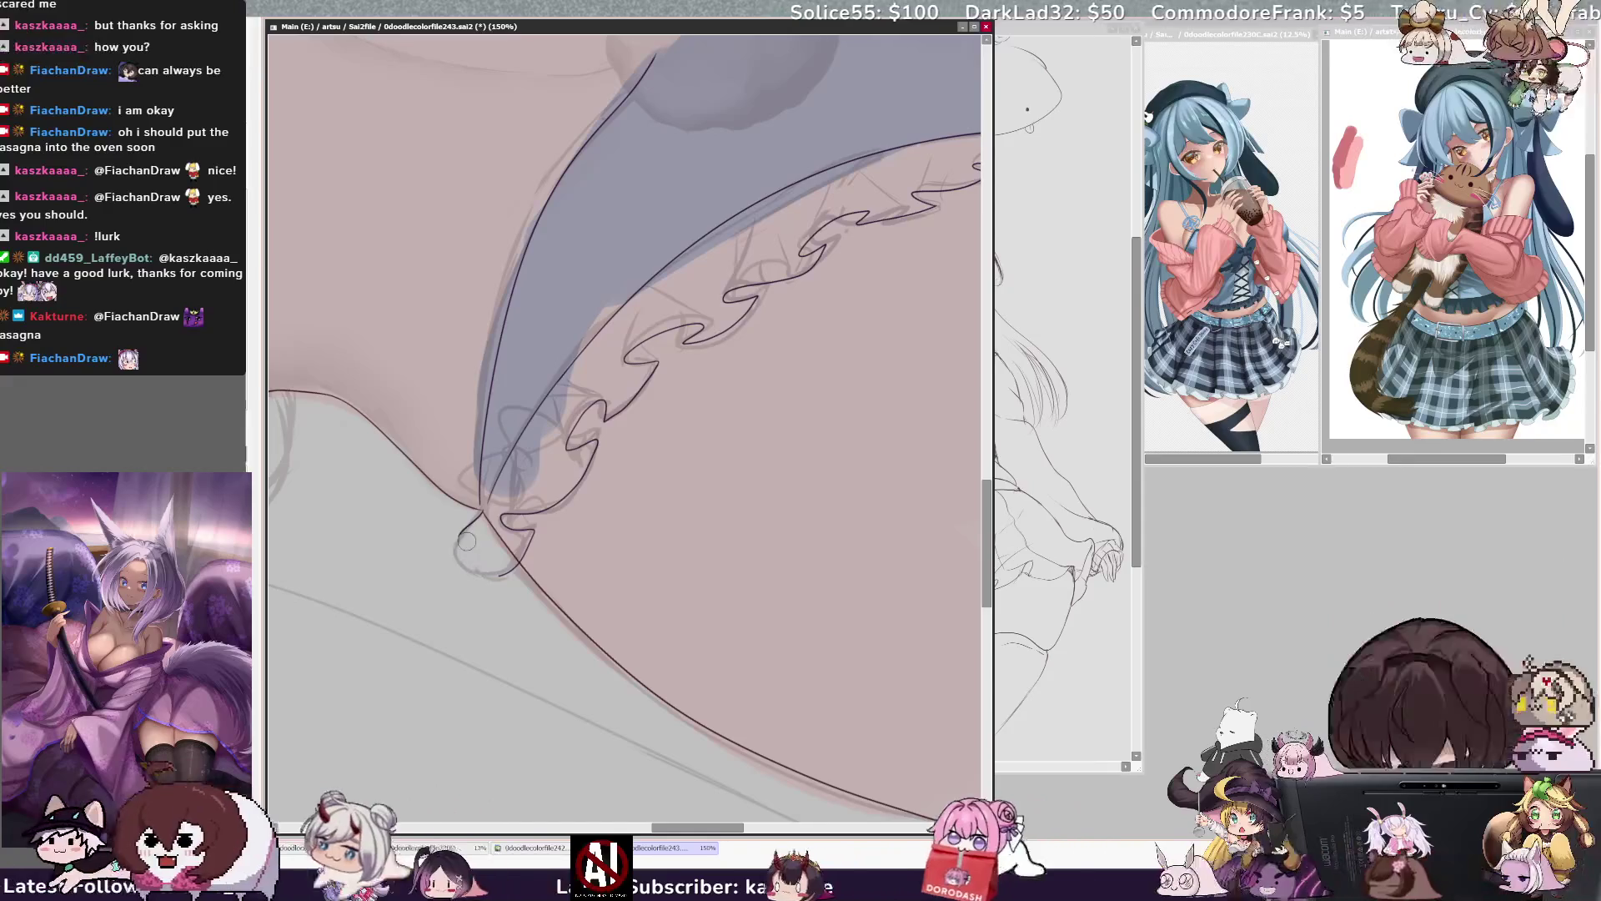
pyautogui.hotkey('ctrl', 'z')
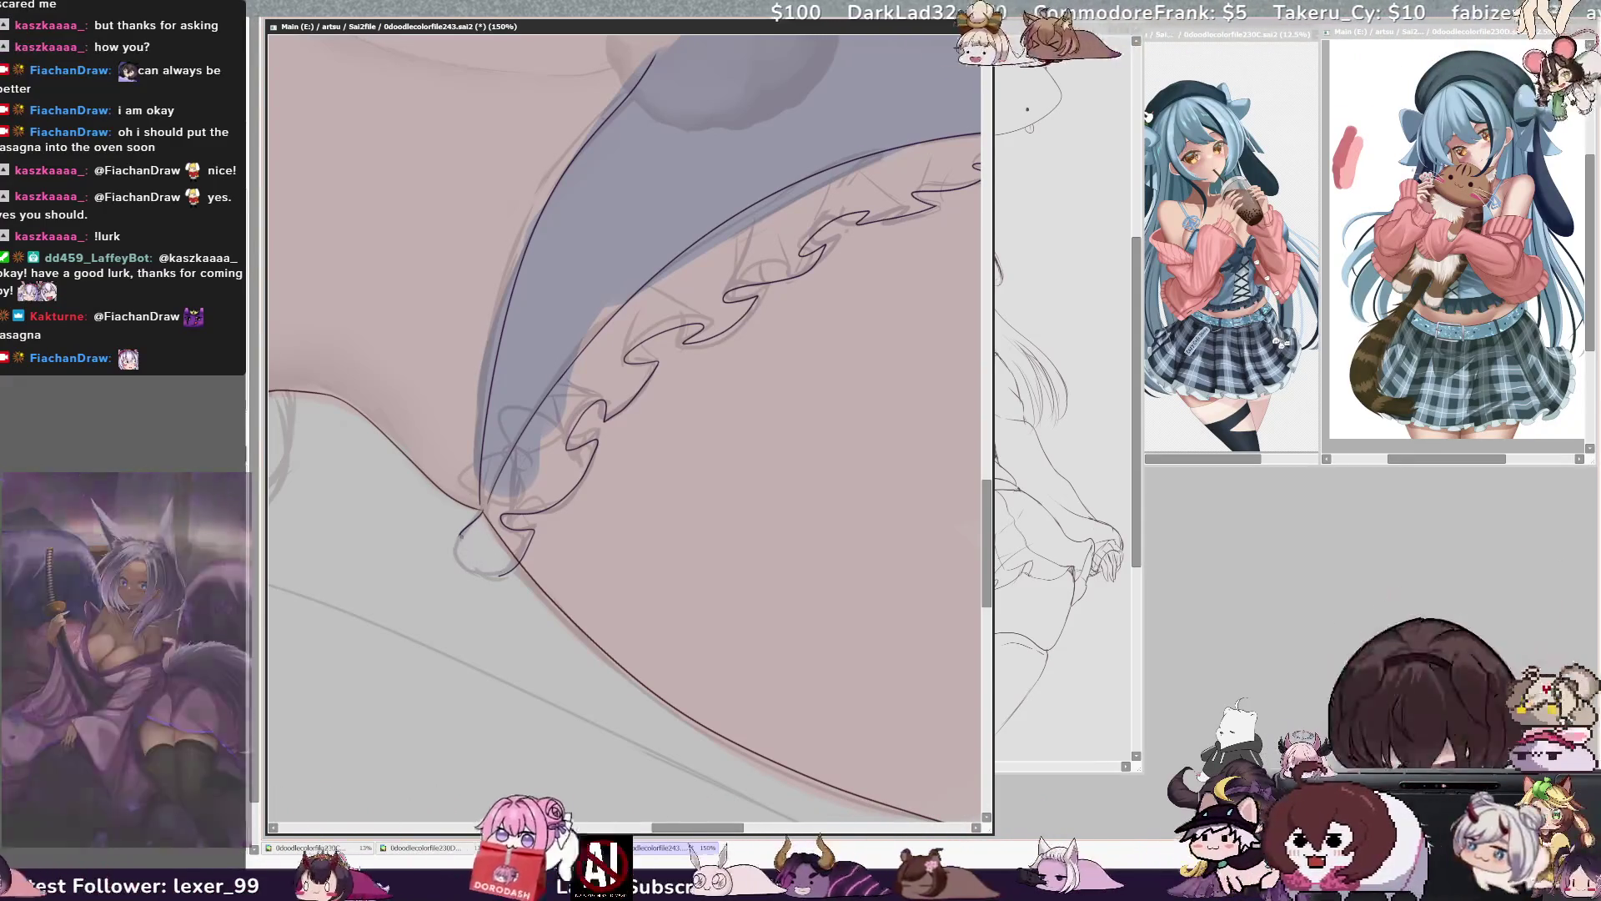
pyautogui.moveTo(461, 547); pyautogui.dragTo(488, 573)
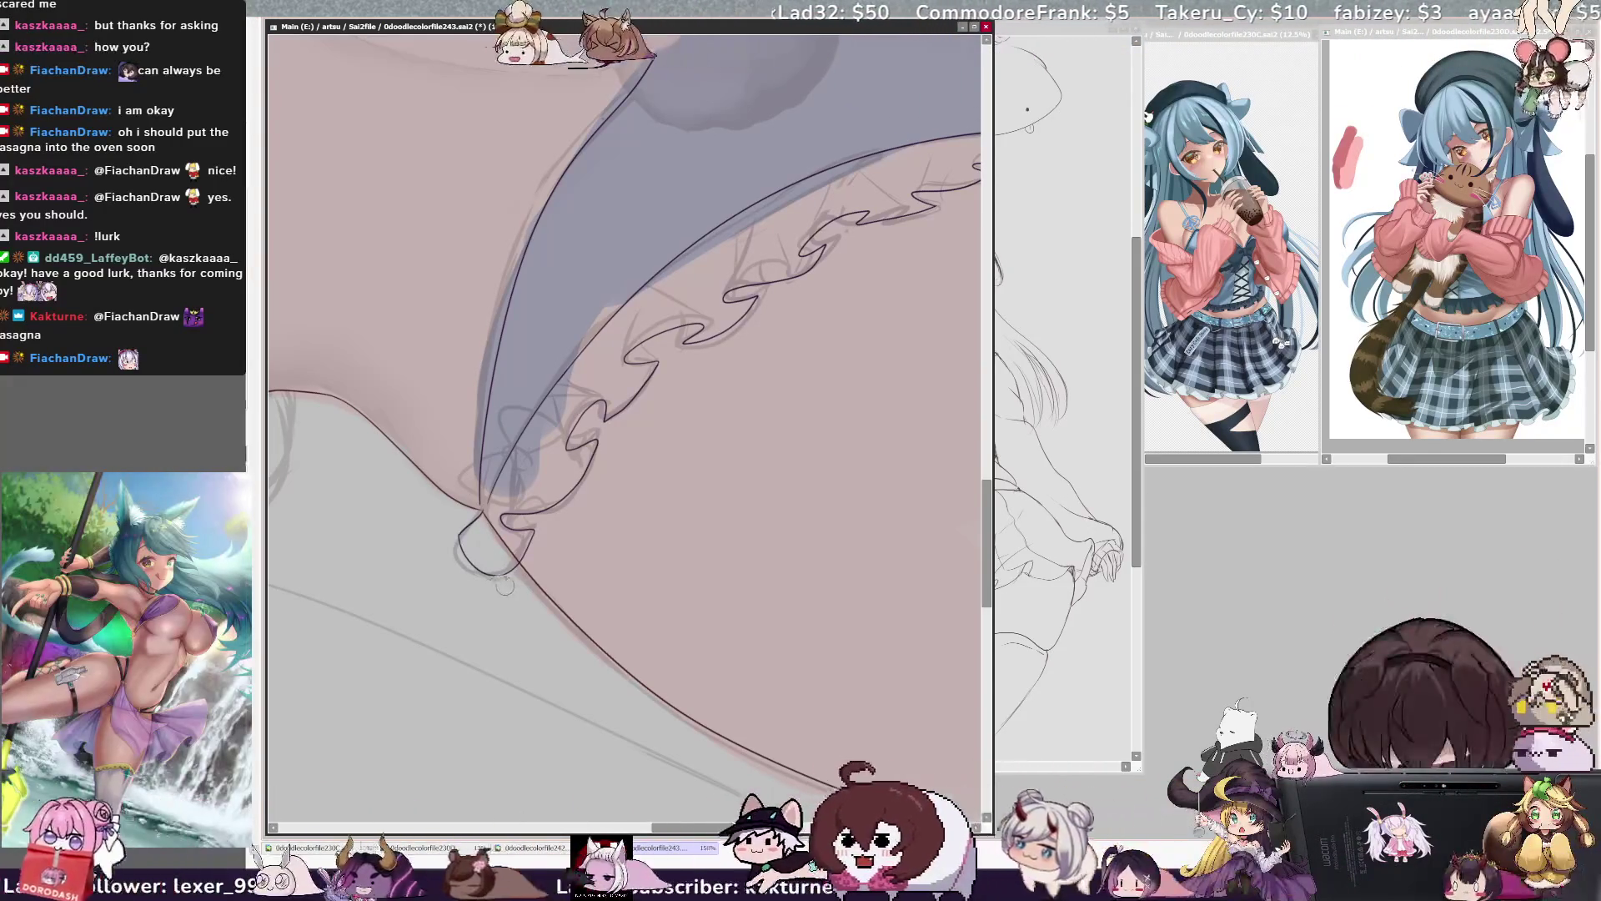
pyautogui.moveTo(477, 571); pyautogui.dragTo(513, 569)
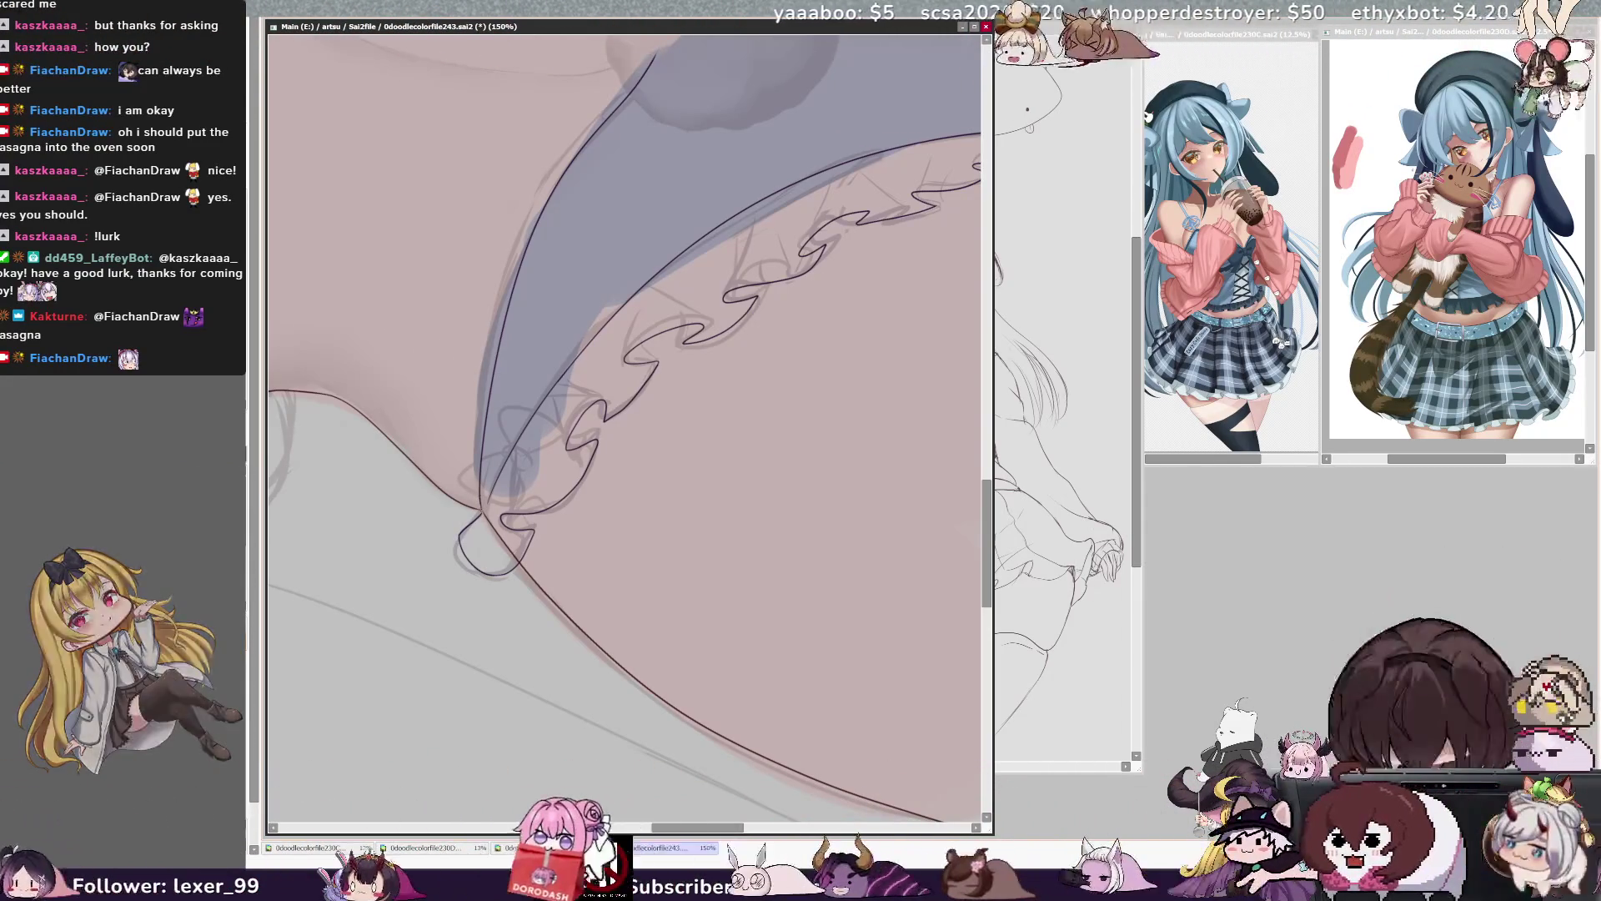
pyautogui.keyDown('ctrl'); pyautogui.keyDown('shift'); pyautogui.click(488, 513); pyautogui.keyUp('shift'); pyautogui.keyUp('ctrl')
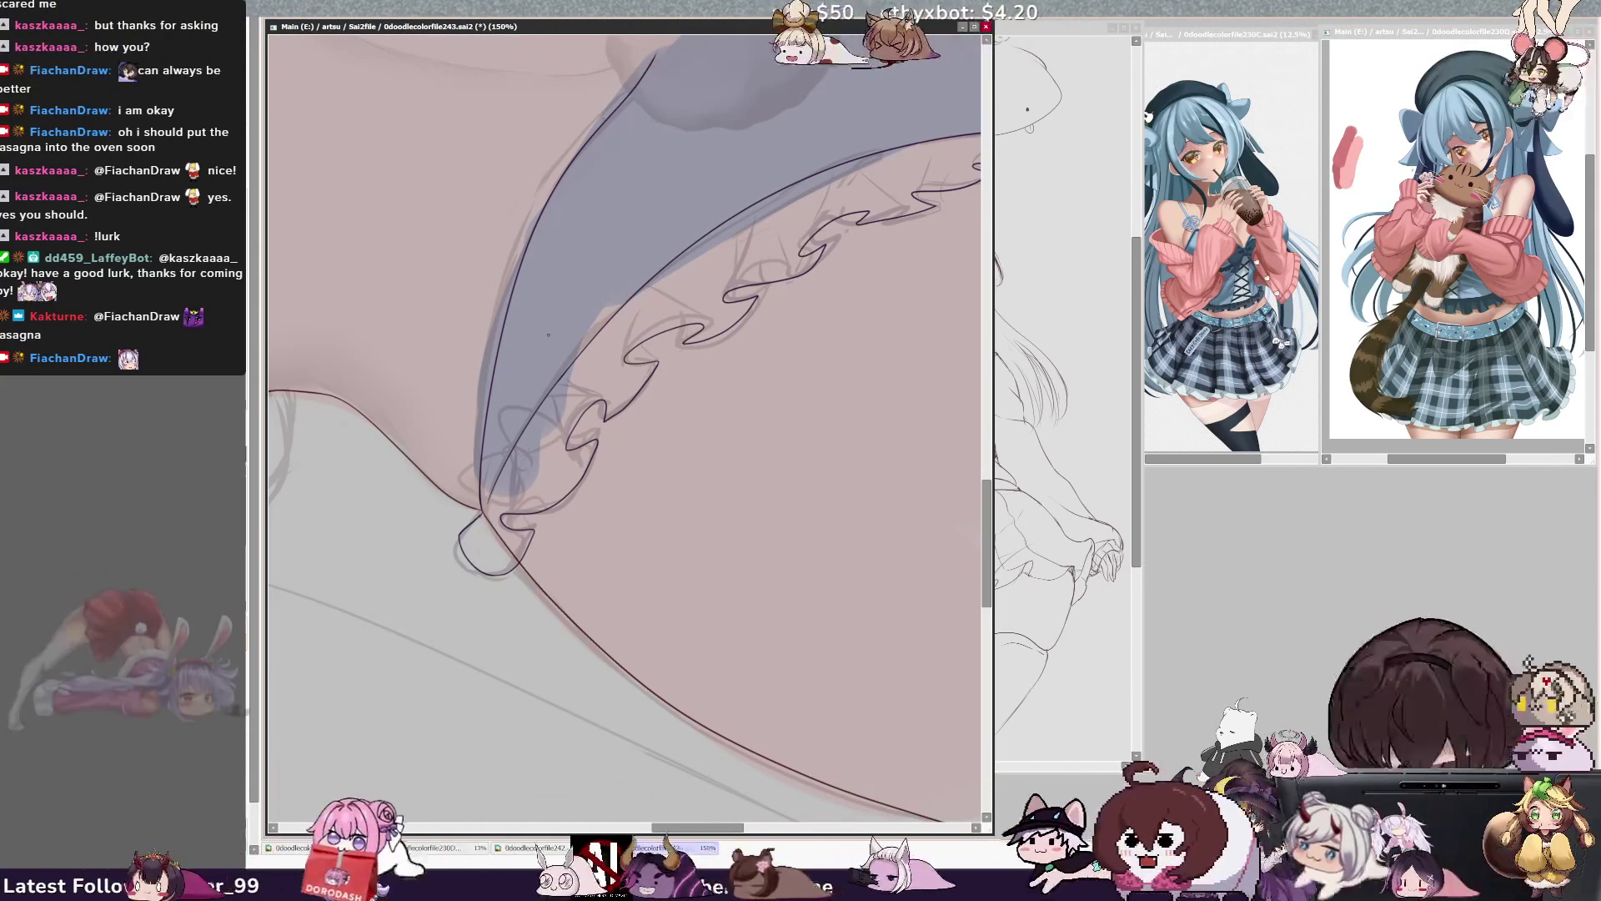
# - Rotate the view so the frill runs diagonally, ready for inking at 200%
pyautogui.press('Delete')
pyautogui.press('Delete')
pyautogui.press('Delete')
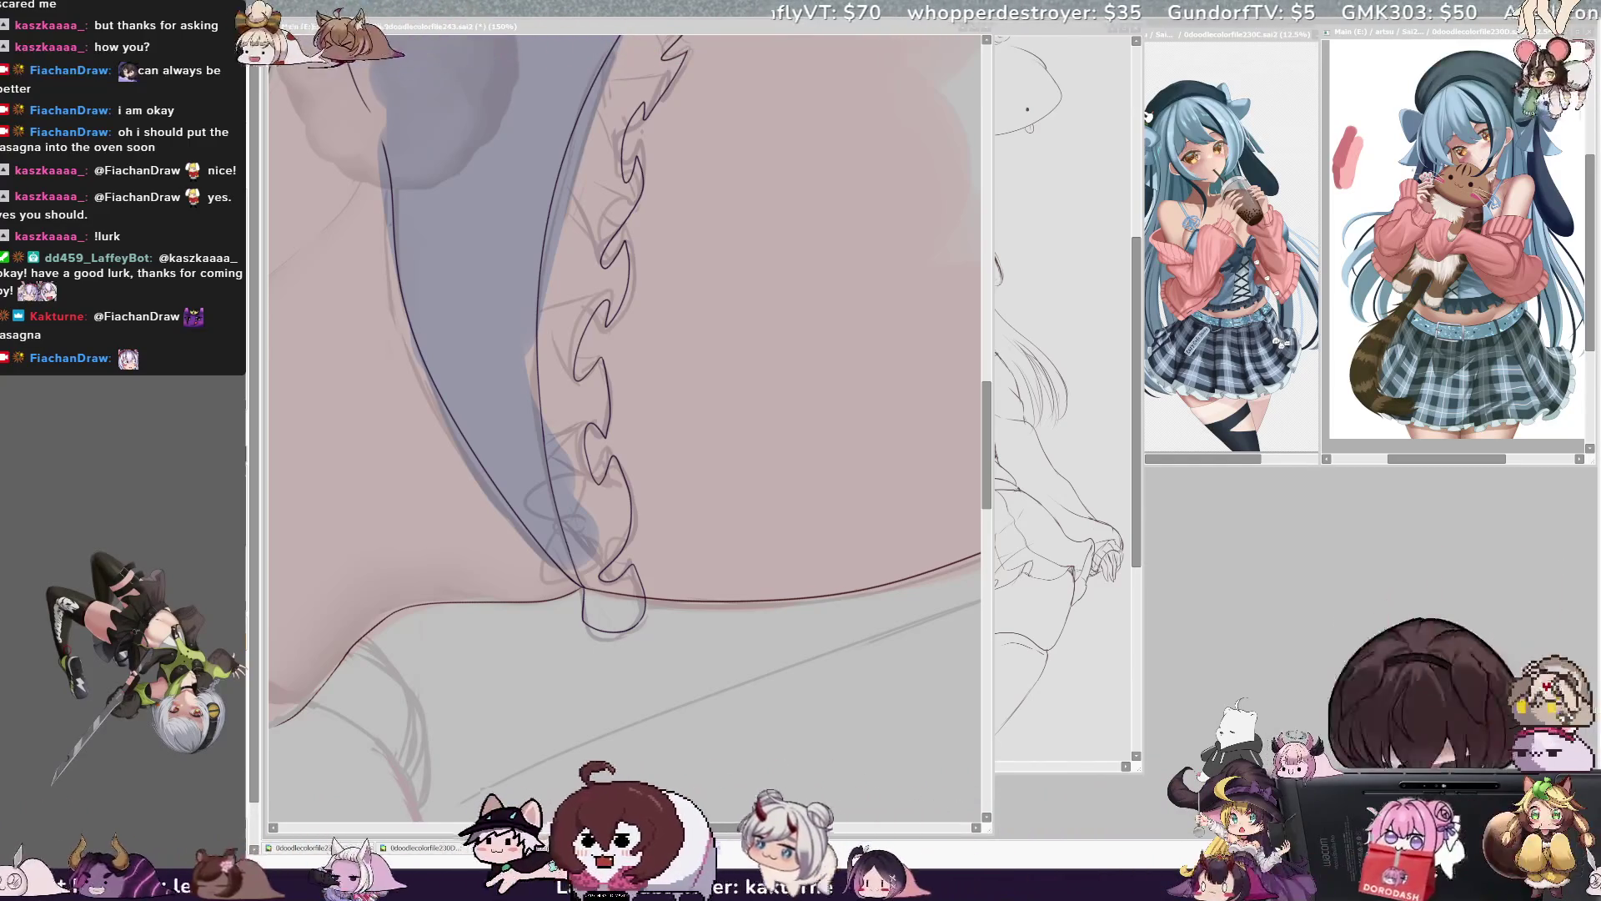
pyautogui.click(581, 534)
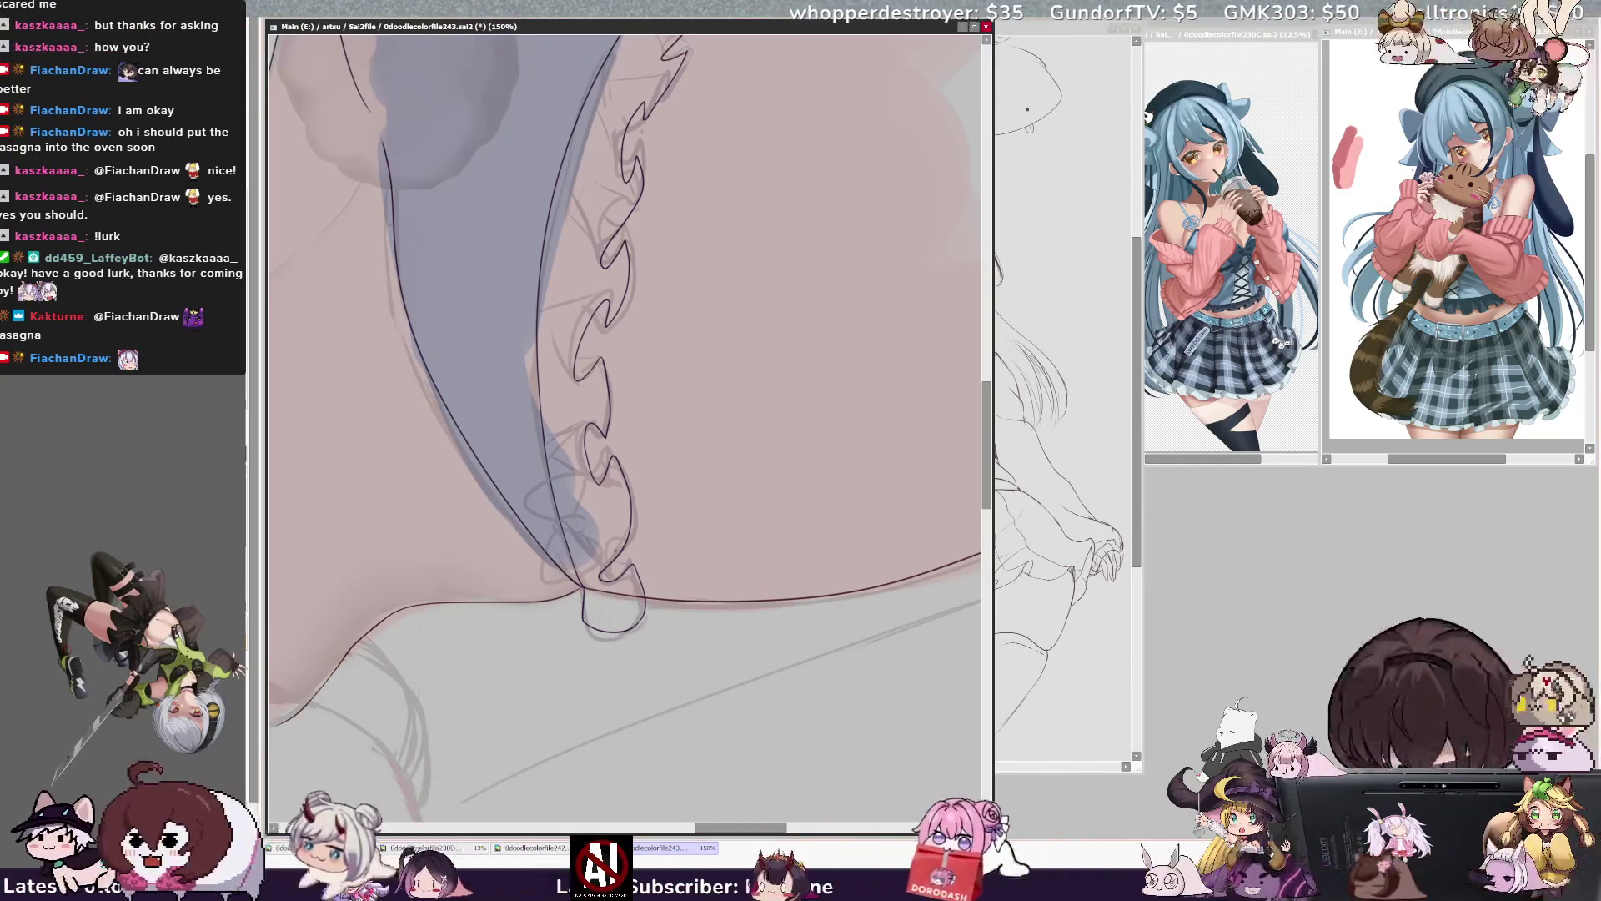
pyautogui.press('End')
pyautogui.press('End')
pyautogui.press('End')
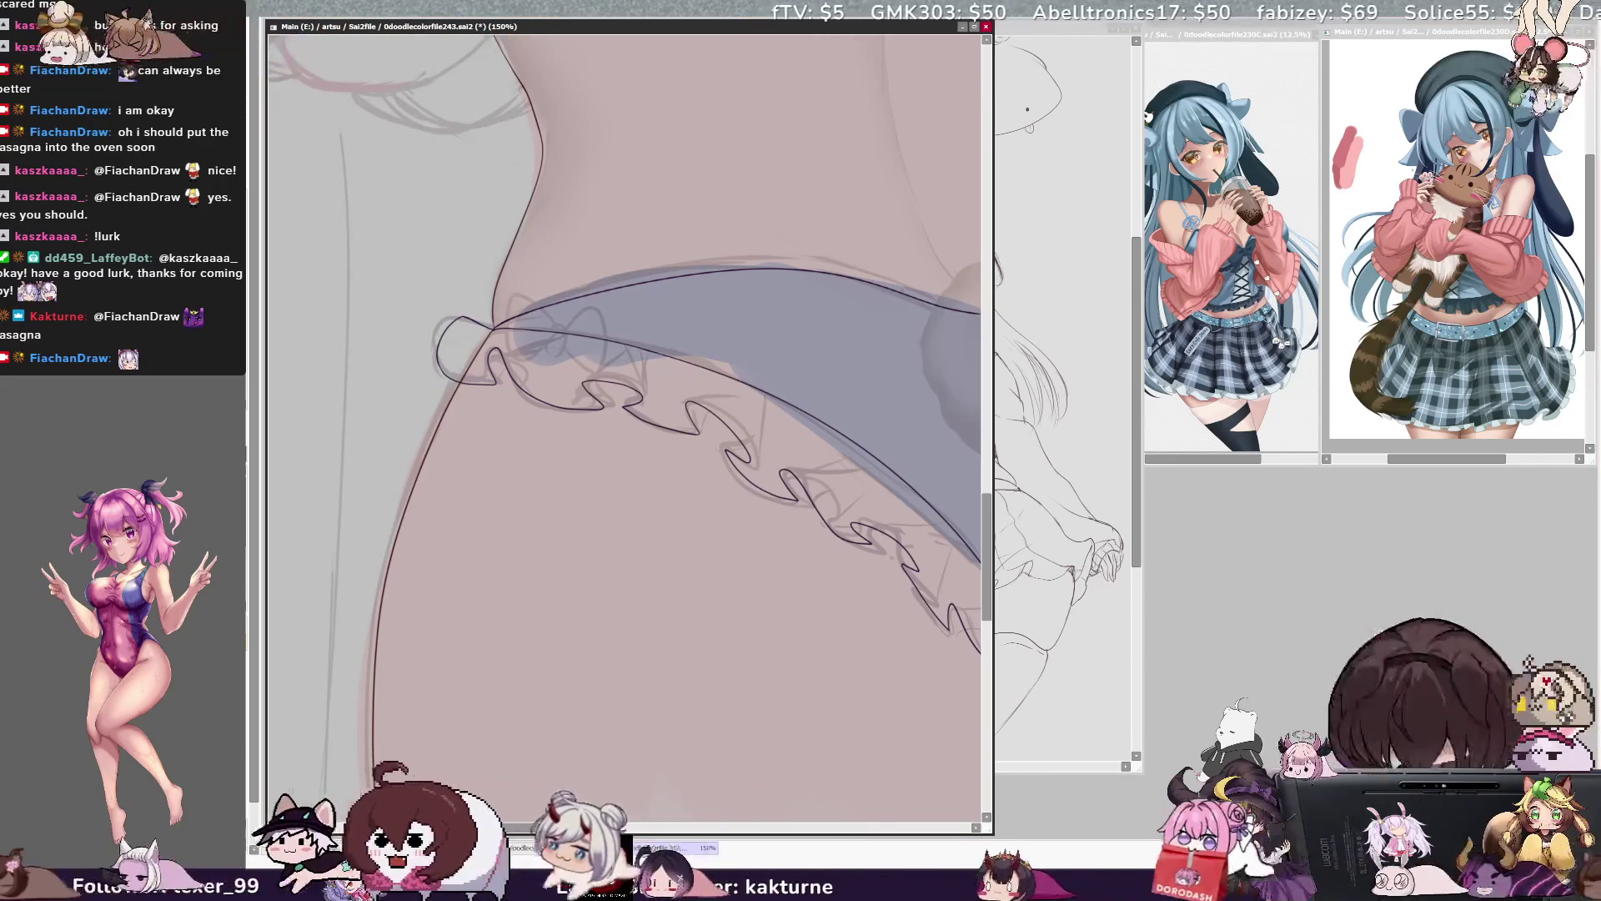
# - Zoom in to 200% and trace the frill scallops in dark lineart over the sketch
pyautogui.press('pageup')
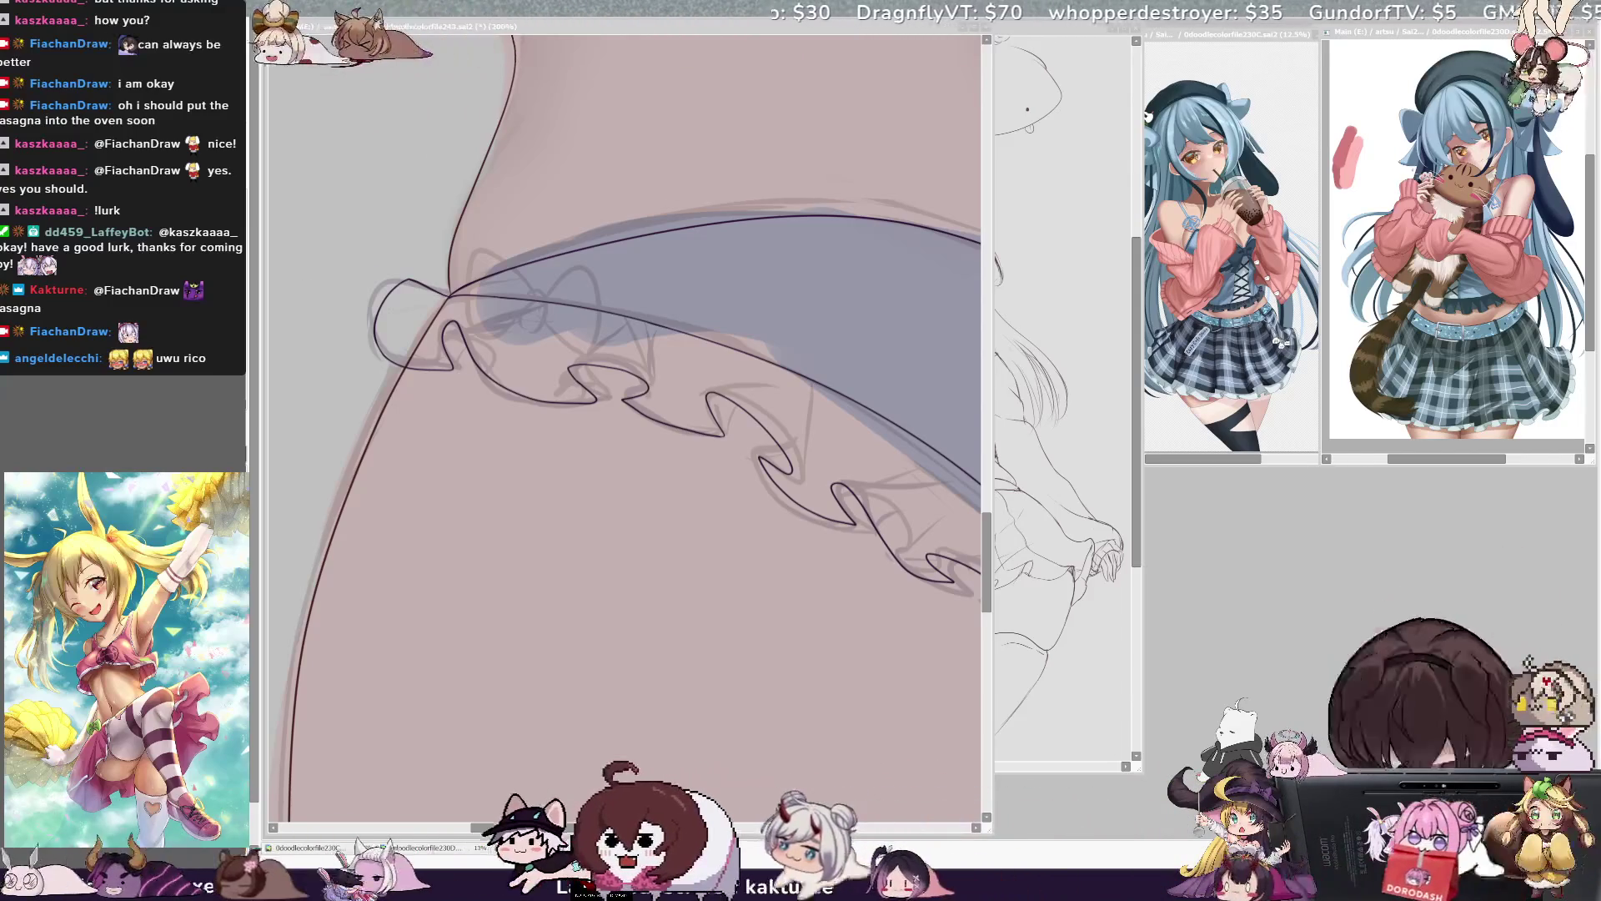
pyautogui.click(835, 384)
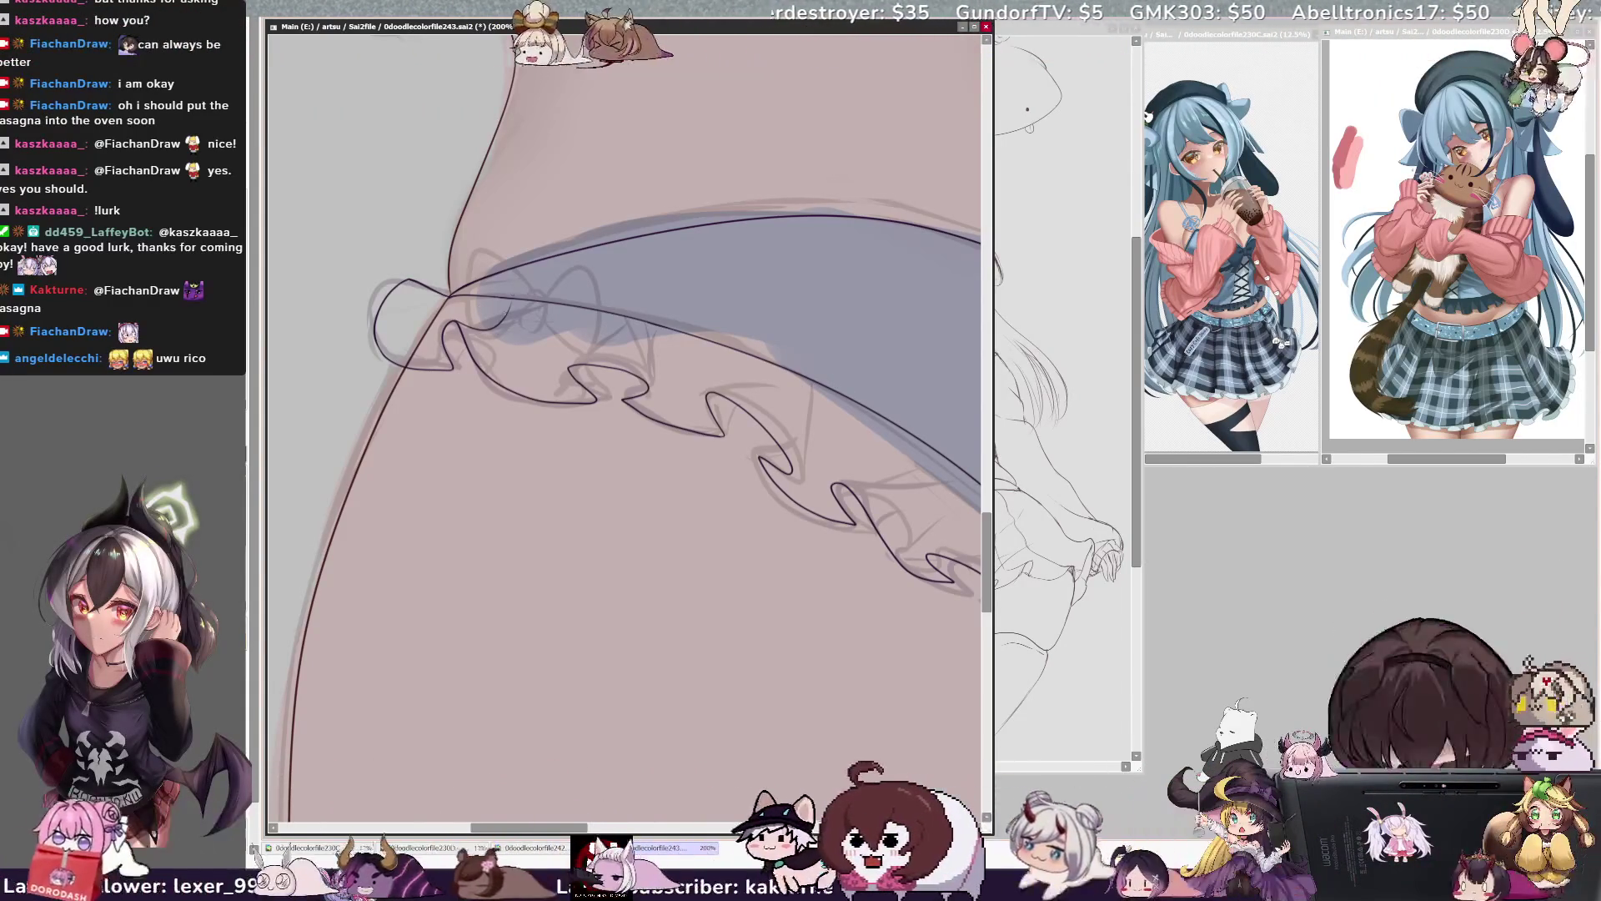
# - Ink the last short frill strokes, restoring an undone one, then zoom out to 84%
pyautogui.moveTo(460, 326); pyautogui.dragTo(506, 313)
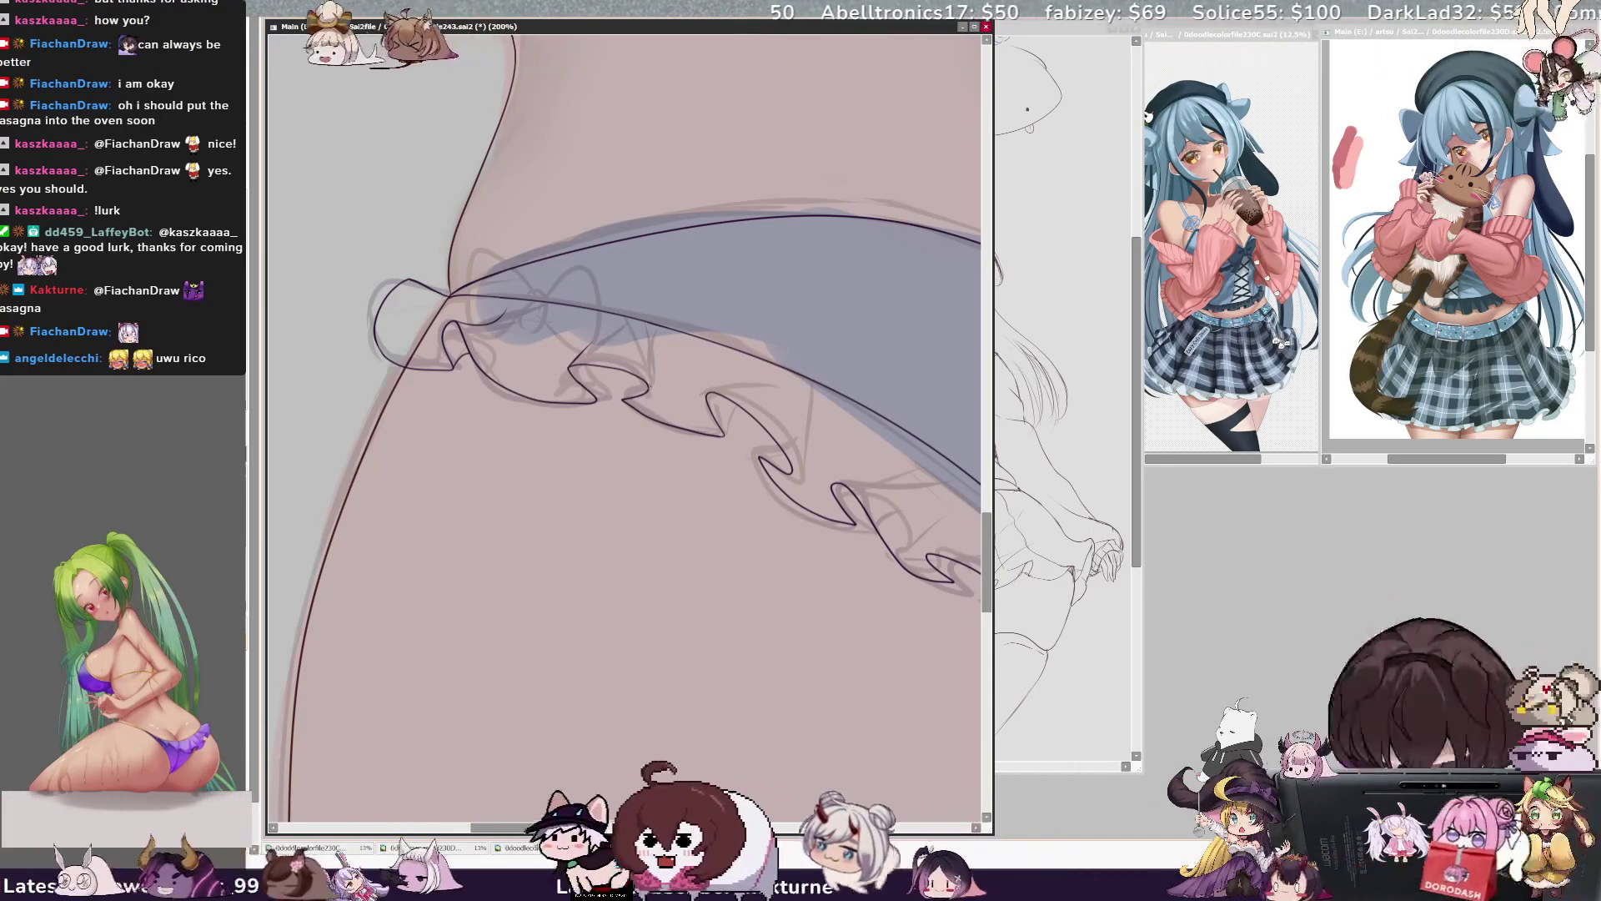
pyautogui.moveTo(638, 343); pyautogui.dragTo(649, 389)
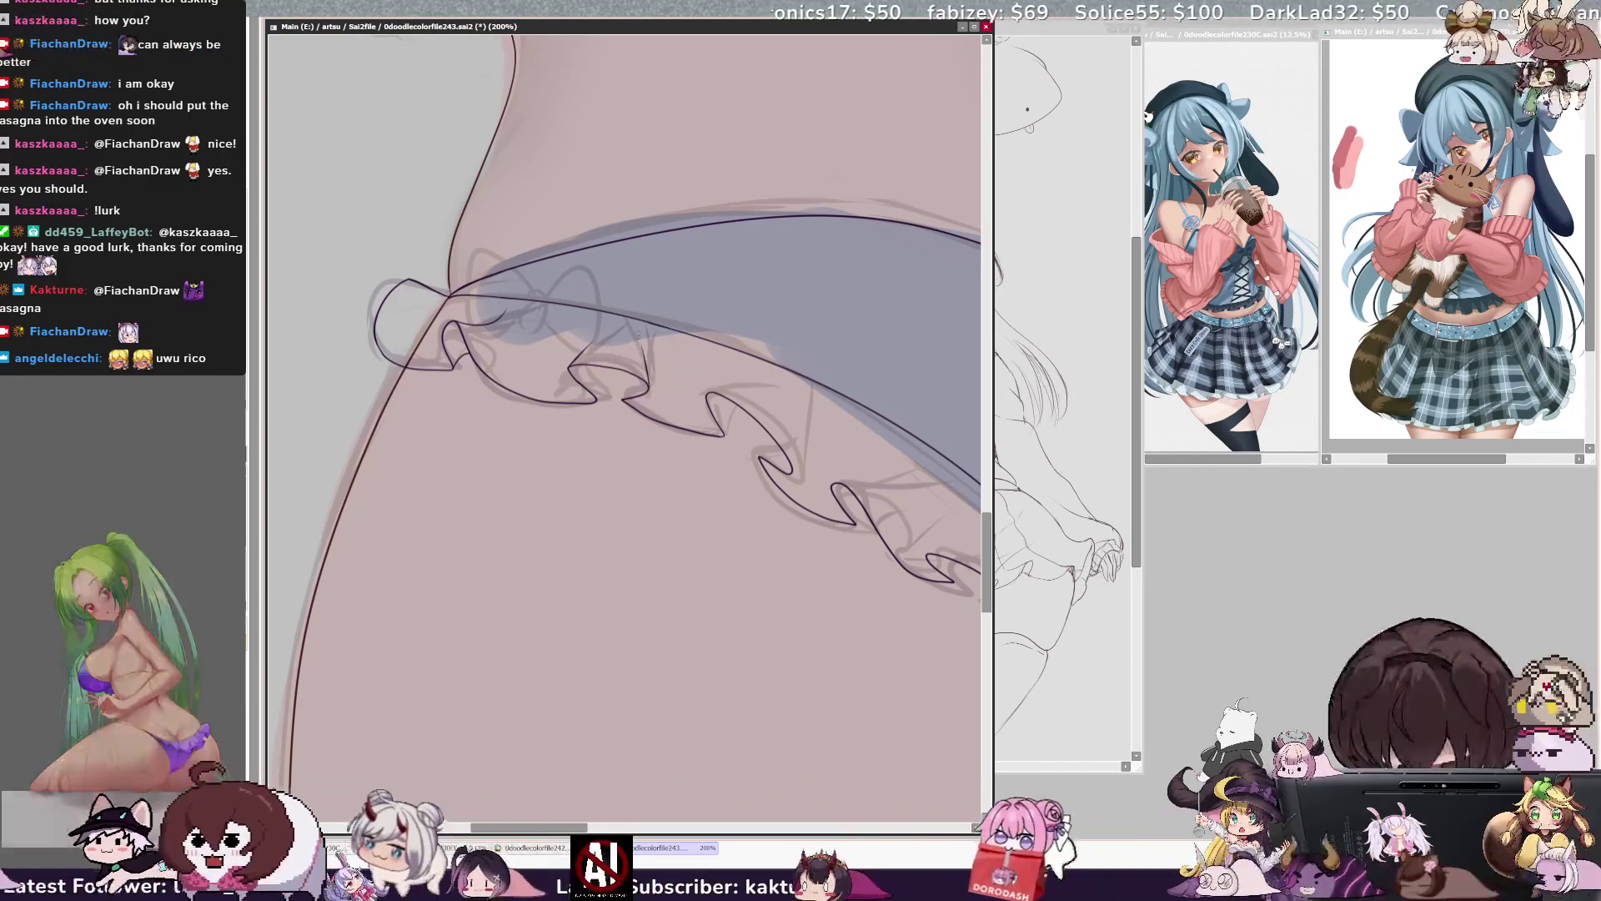
pyautogui.hotkey('ctrl', 'y')
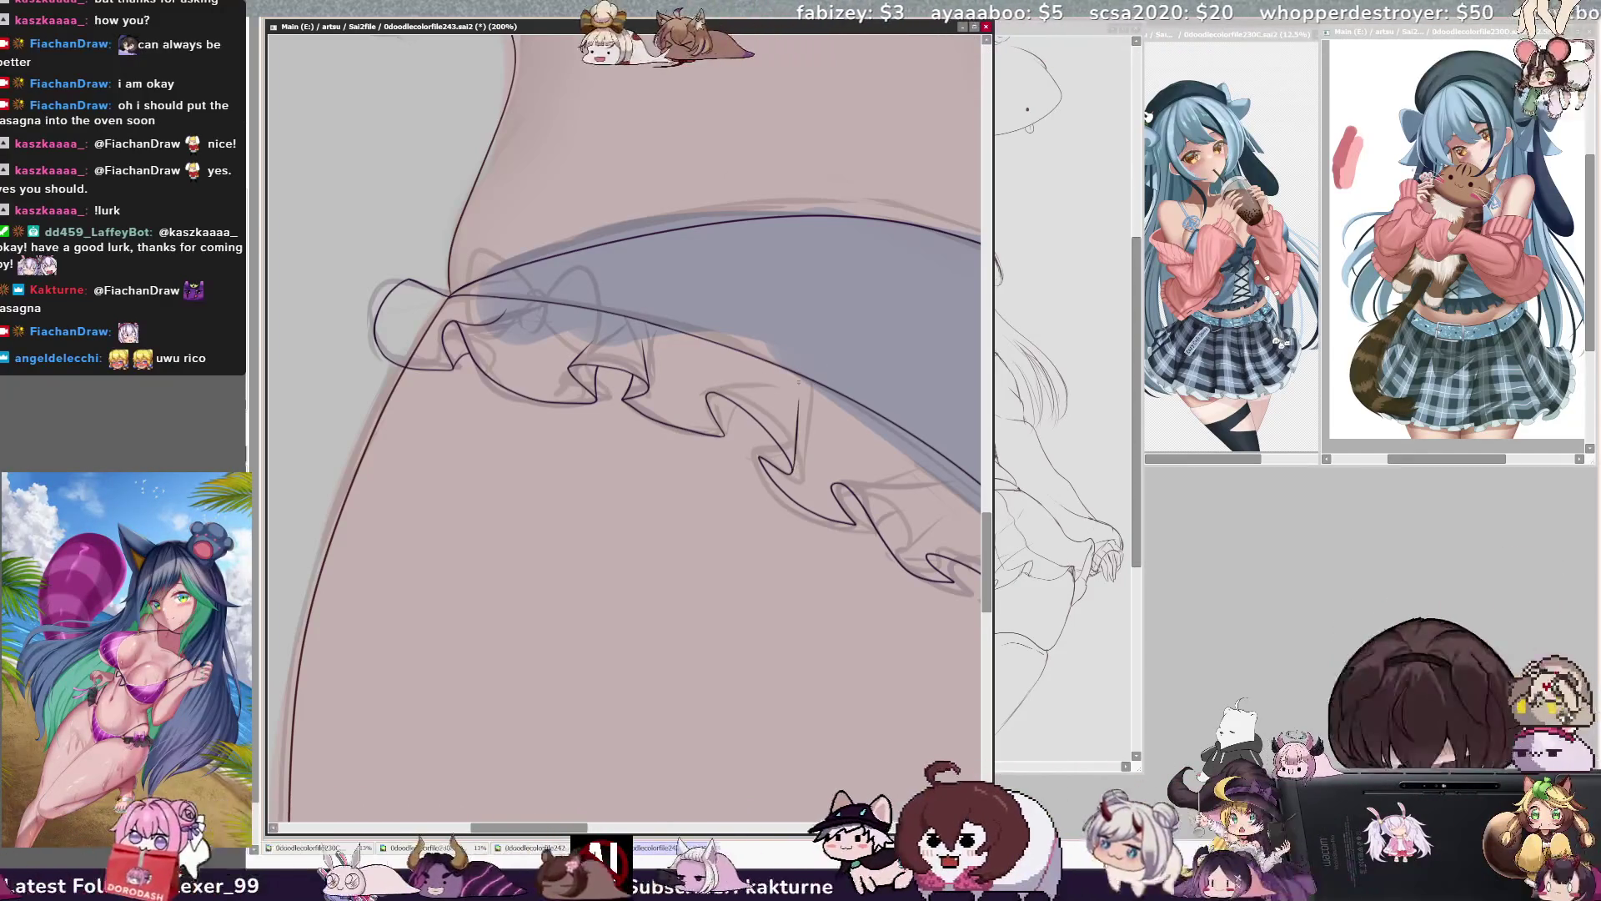
pyautogui.moveTo(719, 389); pyautogui.dragTo(757, 377)
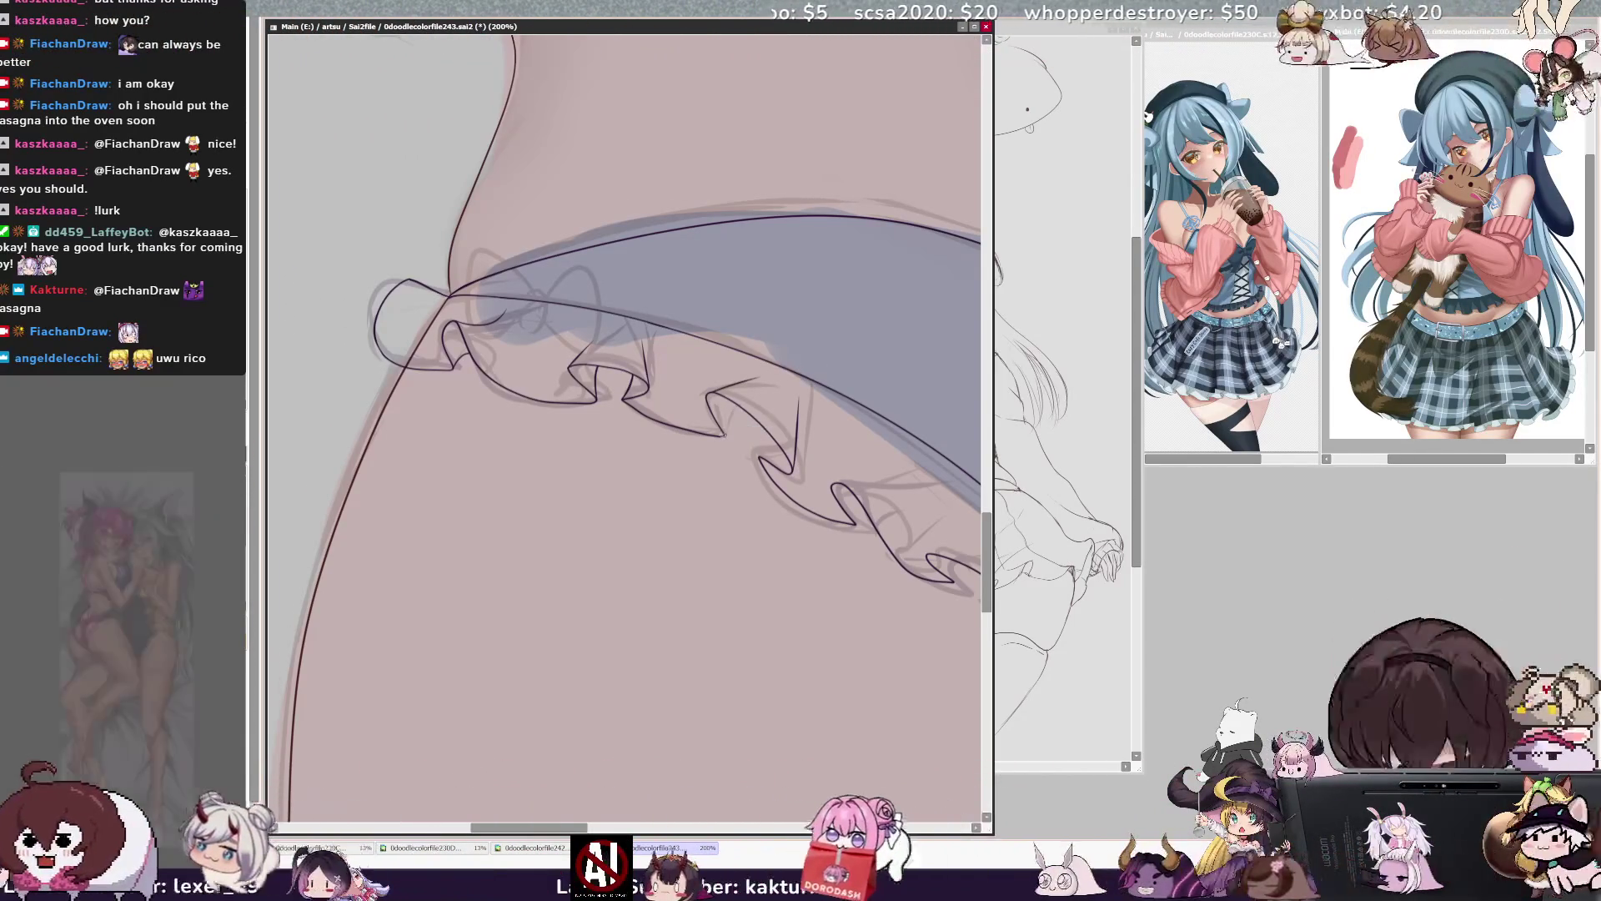
pyautogui.moveTo(725, 434); pyautogui.dragTo(737, 410)
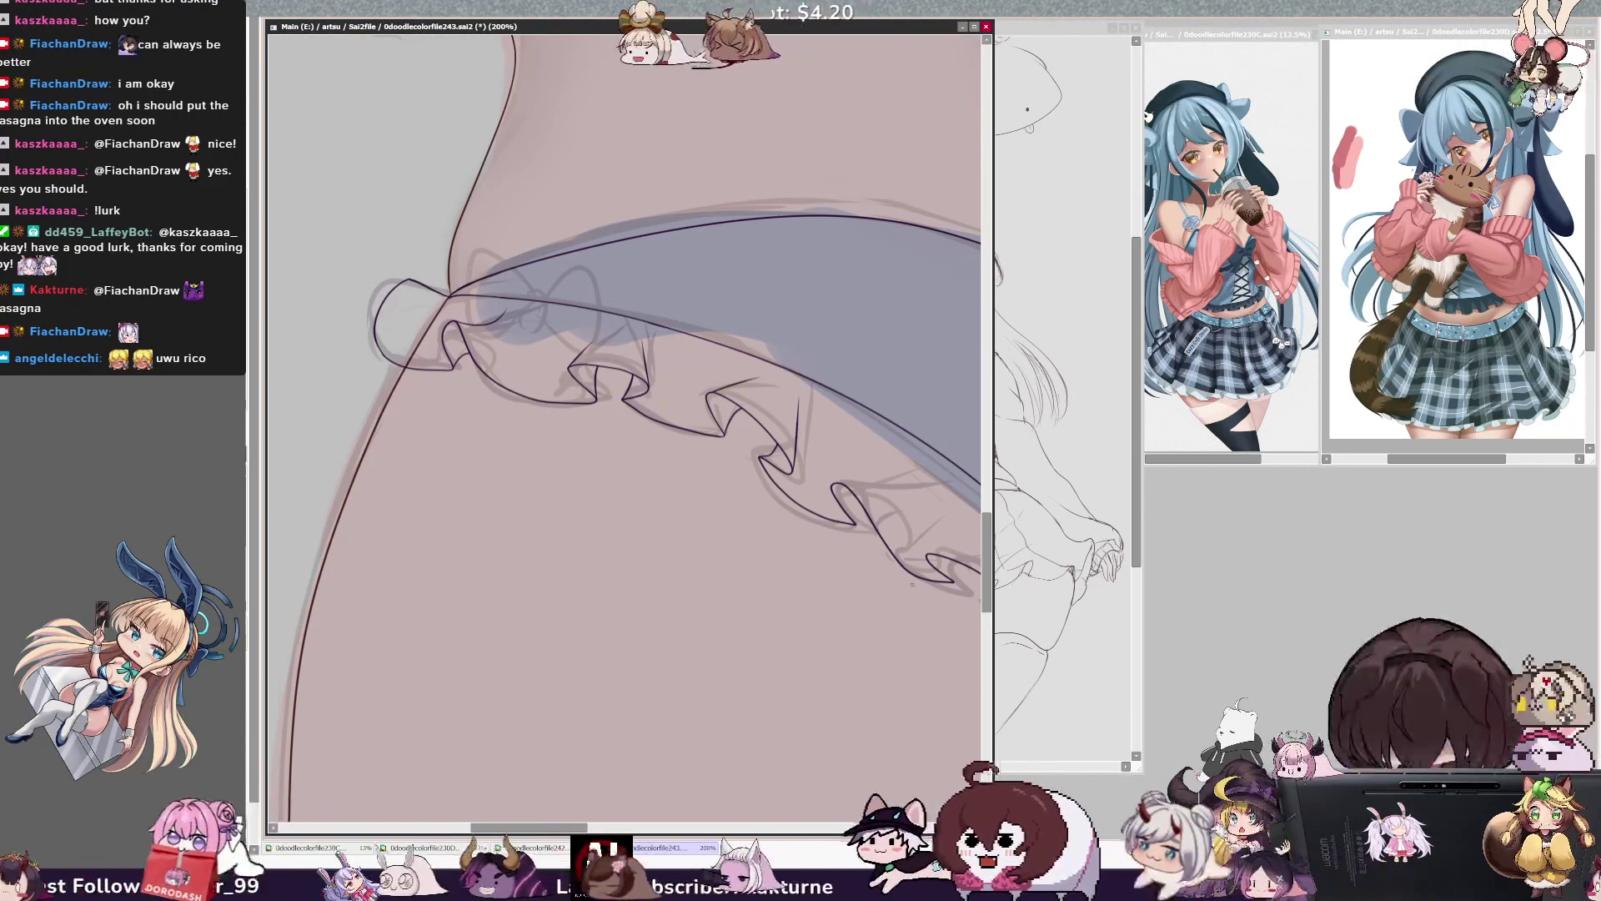
pyautogui.scroll(-5, 625, 418)
pyautogui.scroll(3, 625, 417)
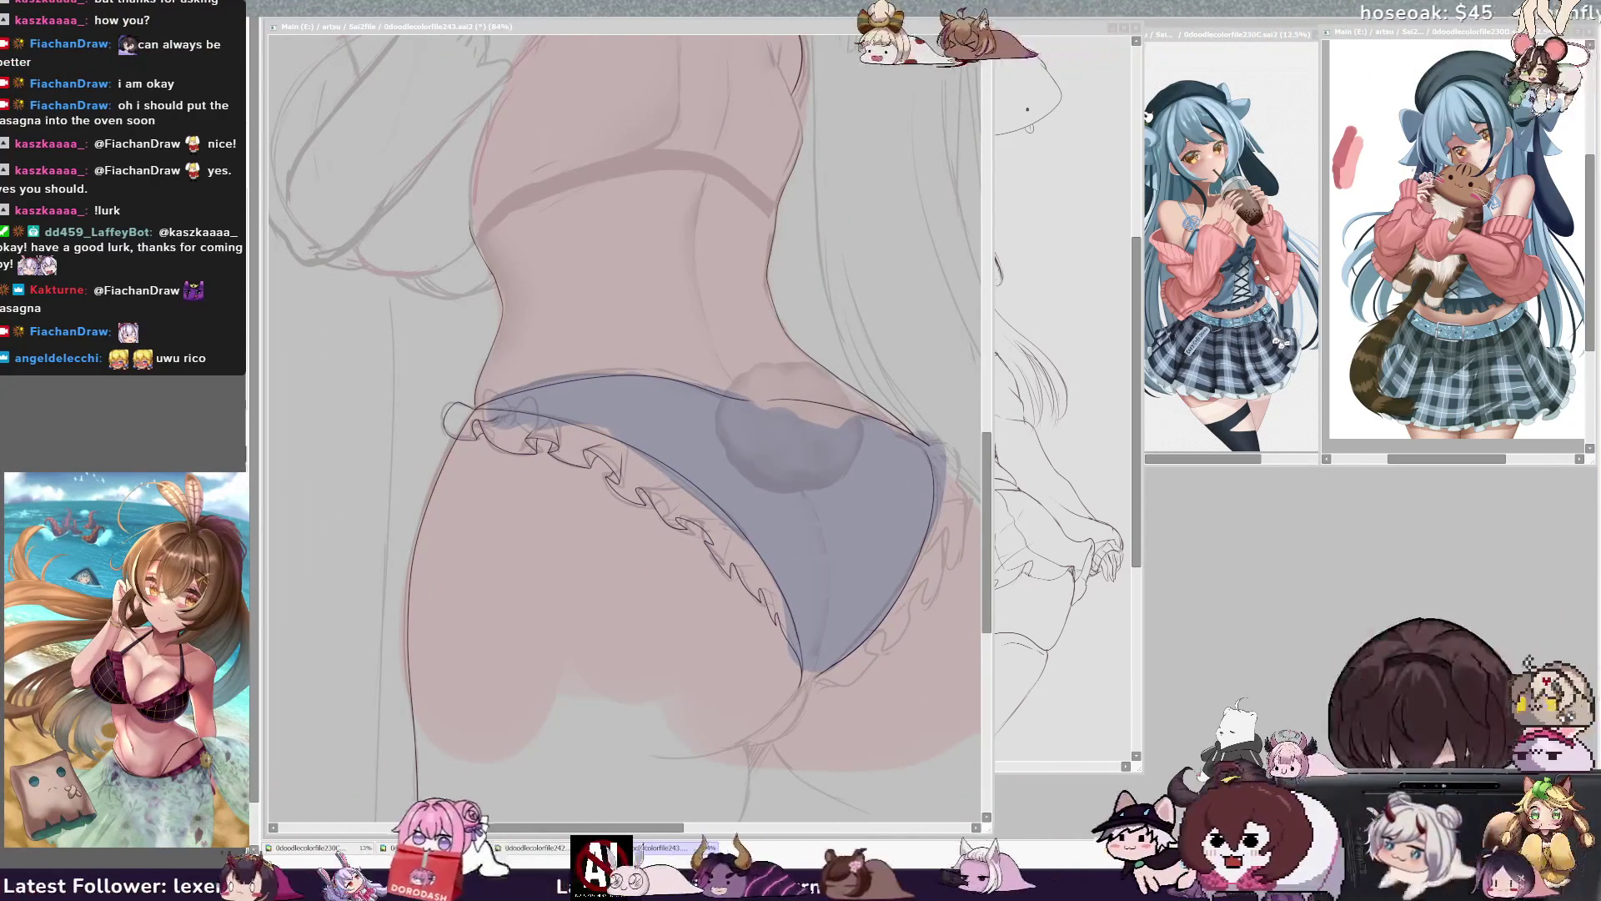
# - Bring the 242 sketch document forward and shrink its window
pyautogui.click(1059, 376)
pyautogui.scroll(2, 859, 400)
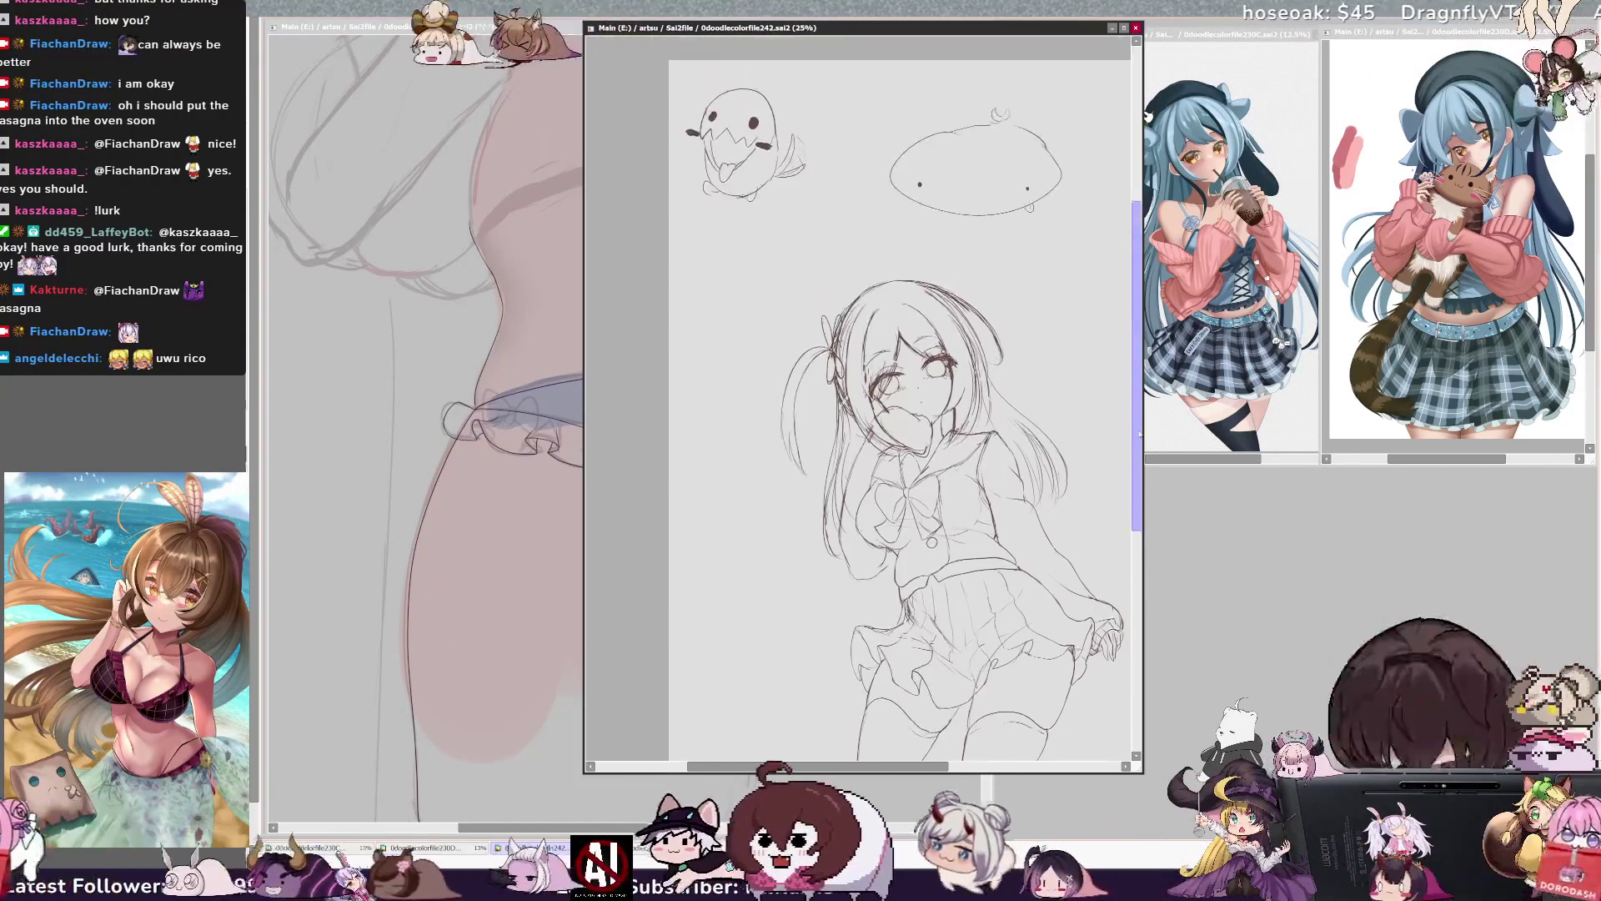
pyautogui.moveTo(1142, 418); pyautogui.dragTo(1086, 417)
pyautogui.moveTo(1085, 778); pyautogui.dragTo(1083, 771)
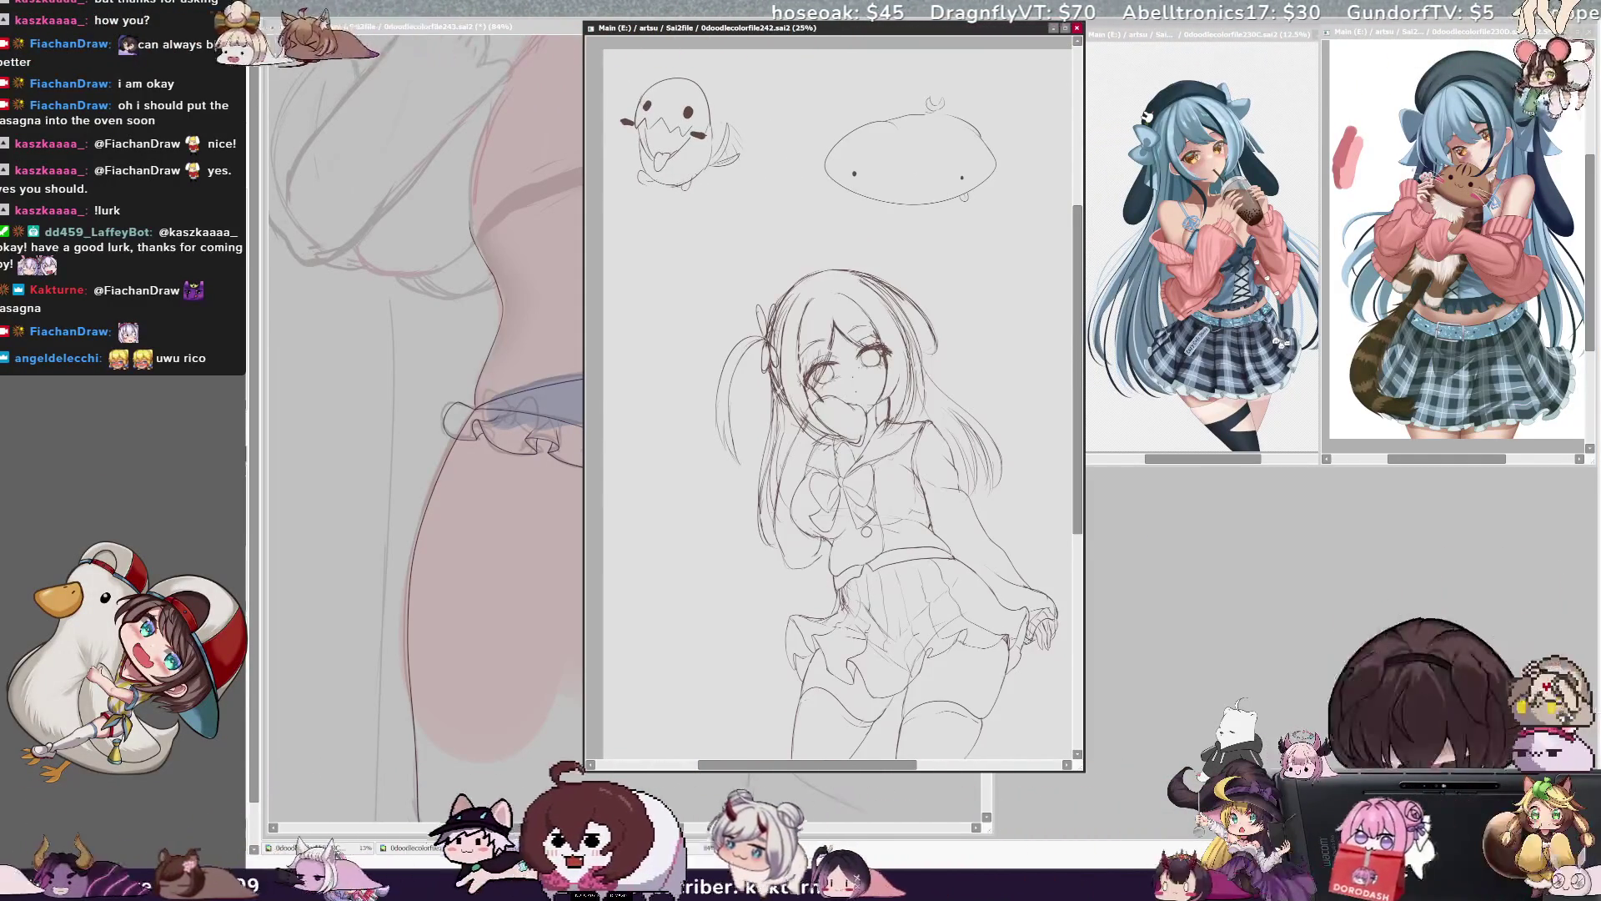
# - Adjust the ghost doodle in the sketch file, then return to the 0doodlecolorfile243 canvas
pyautogui.press('Delete')
pyautogui.hotkey('ctrl', 'z')
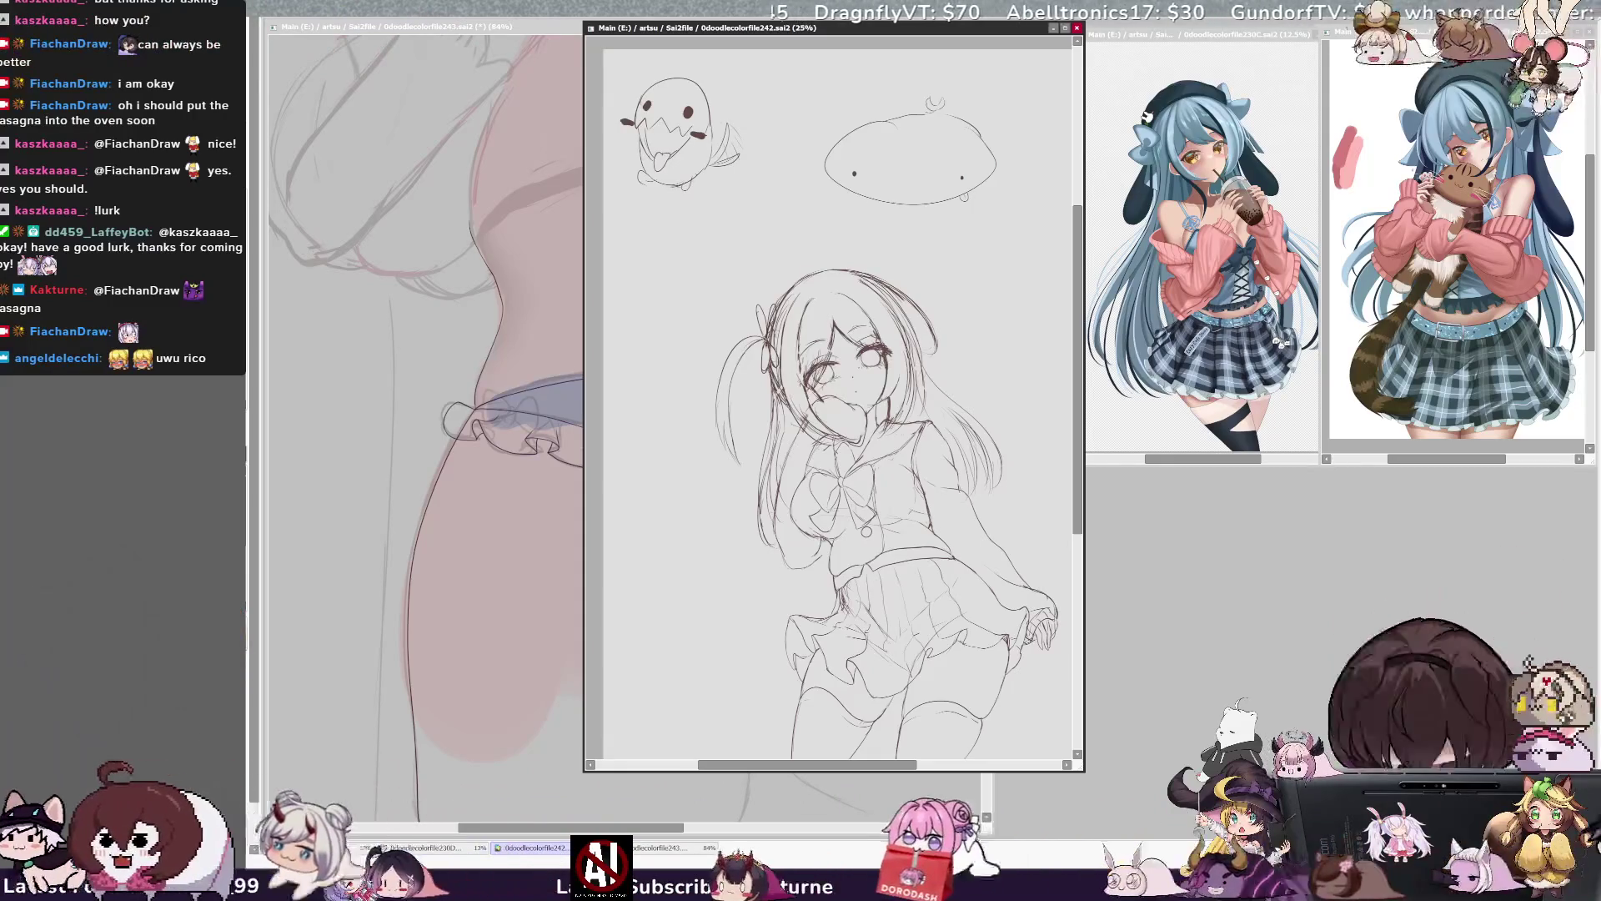
pyautogui.moveTo(939, 626)
pyautogui.mouseDown()
pyautogui.moveTo(1008, 685)
pyautogui.moveTo(937, 655)
pyautogui.moveTo(943, 622)
pyautogui.moveTo(948, 655)
pyautogui.moveTo(1039, 659)
pyautogui.moveTo(1078, 635)
pyautogui.moveTo(1064, 753)
pyautogui.moveTo(953, 616)
pyautogui.moveTo(984, 636)
pyautogui.moveTo(971, 640)
pyautogui.mouseUp()
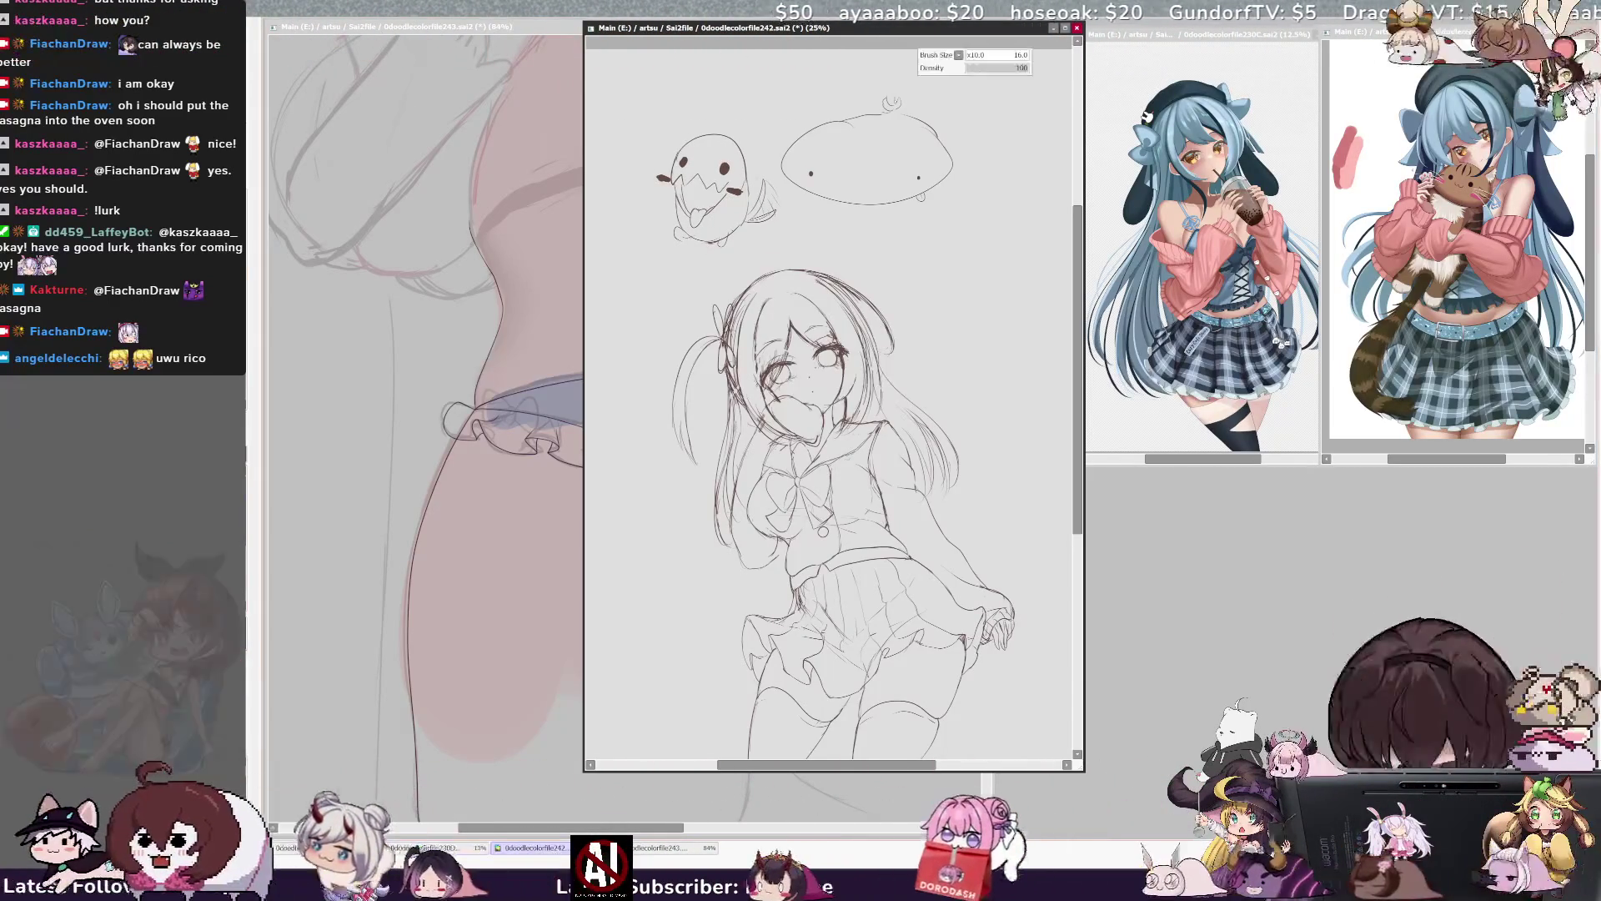
pyautogui.moveTo(869, 49); pyautogui.dragTo(892, 100)
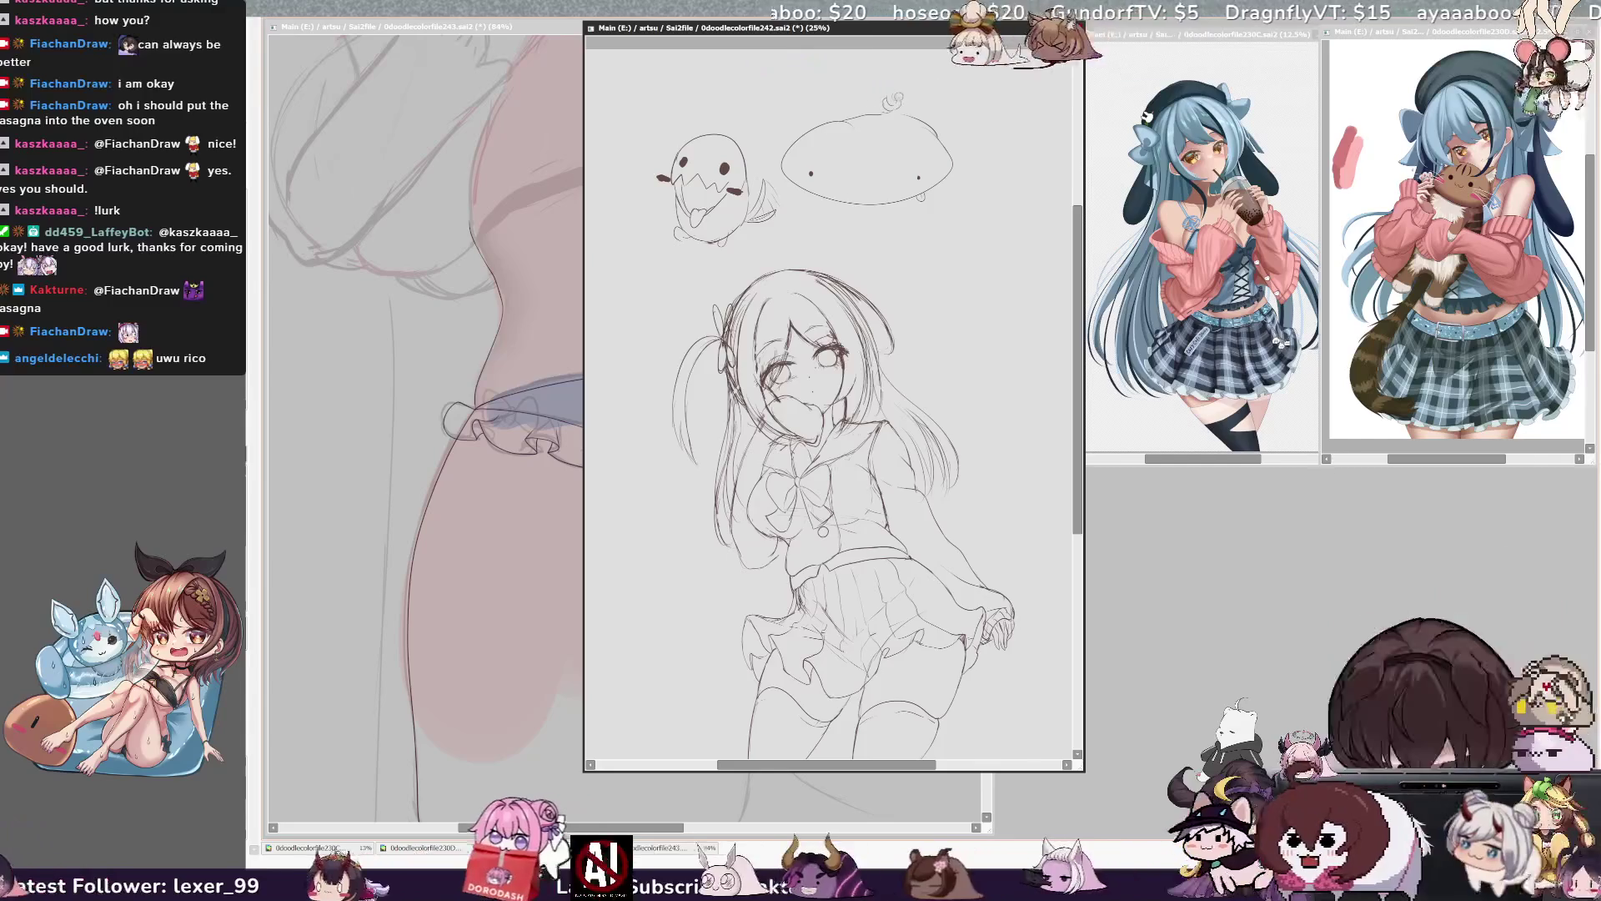
pyautogui.moveTo(704, 125); pyautogui.dragTo(708, 135)
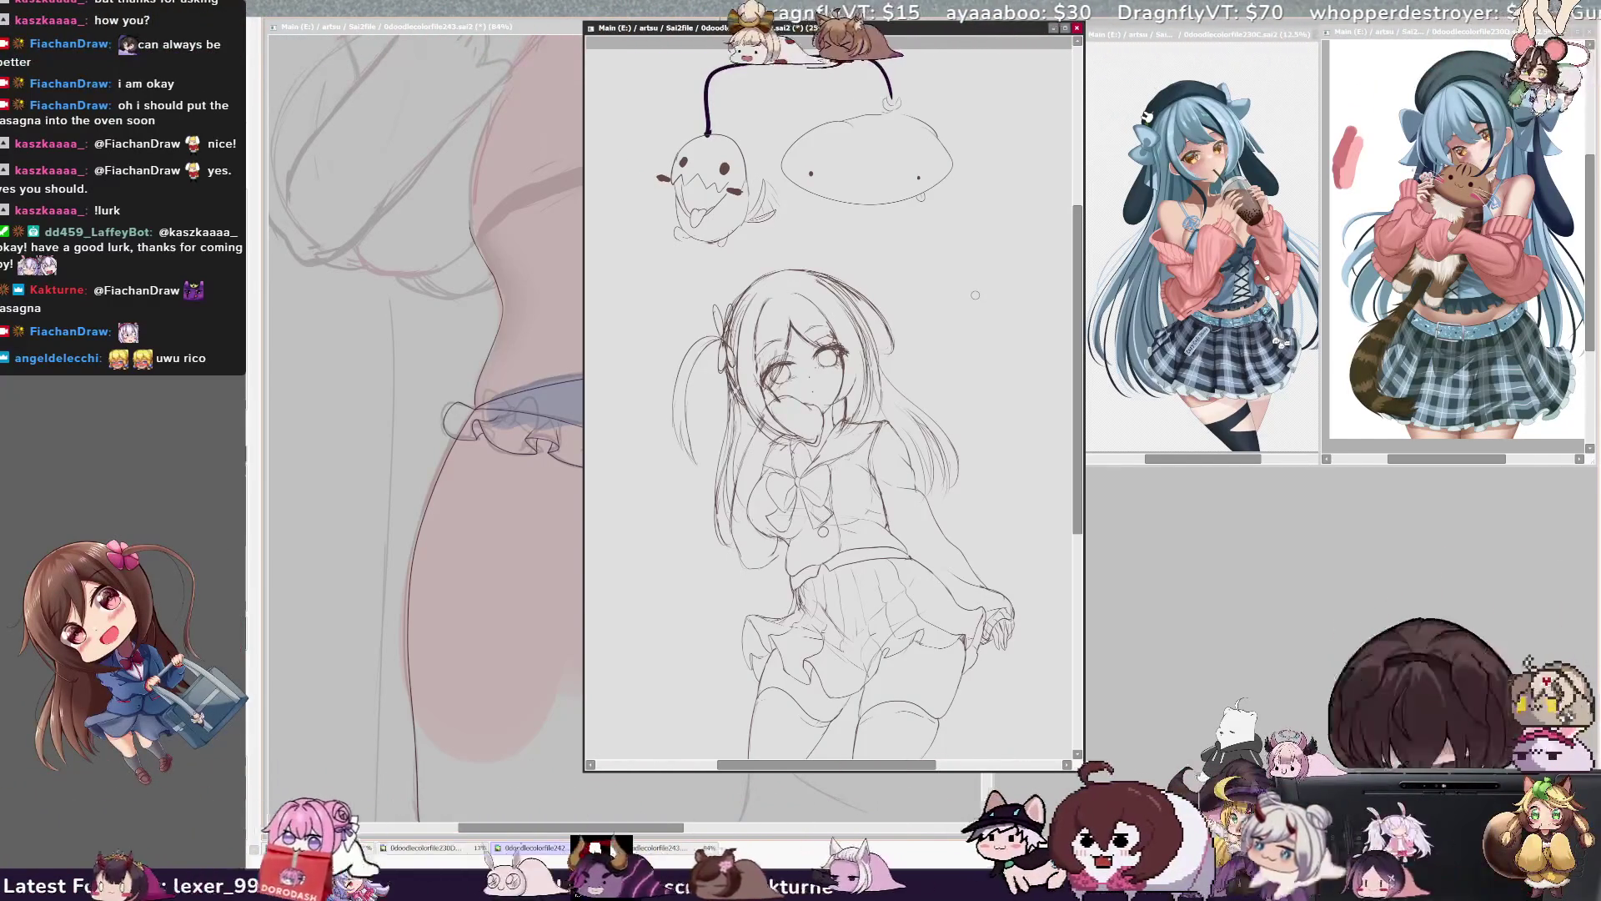
pyautogui.click(440, 28)
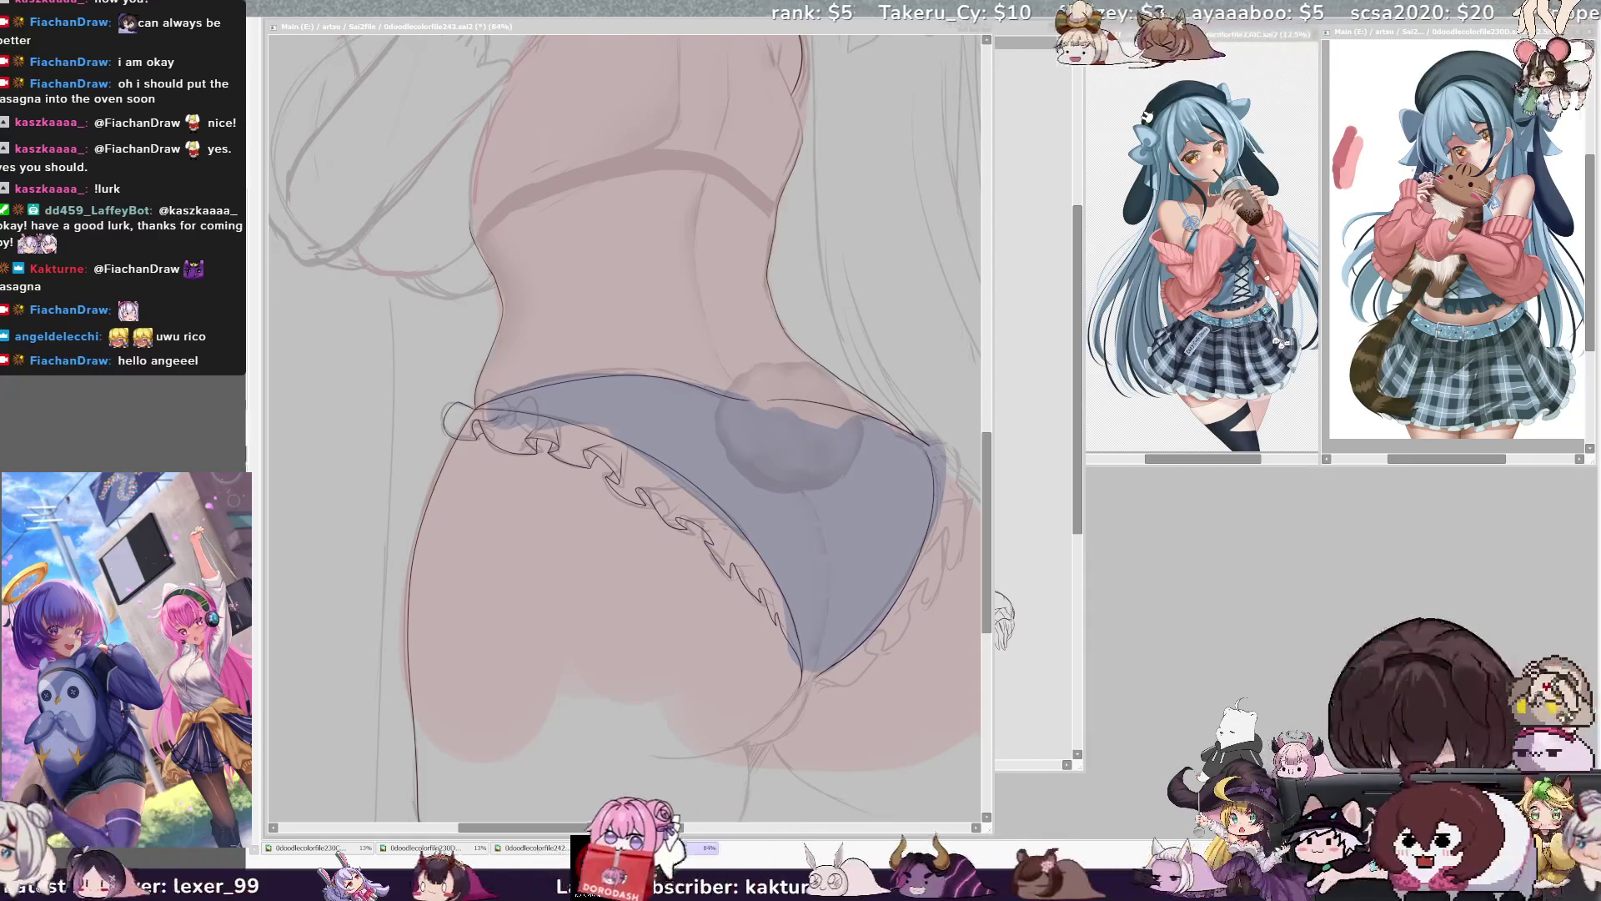
# - Zoom to 150%, paint the panty colour into the frill edge, then mirror to check
pyautogui.click(863, 517)
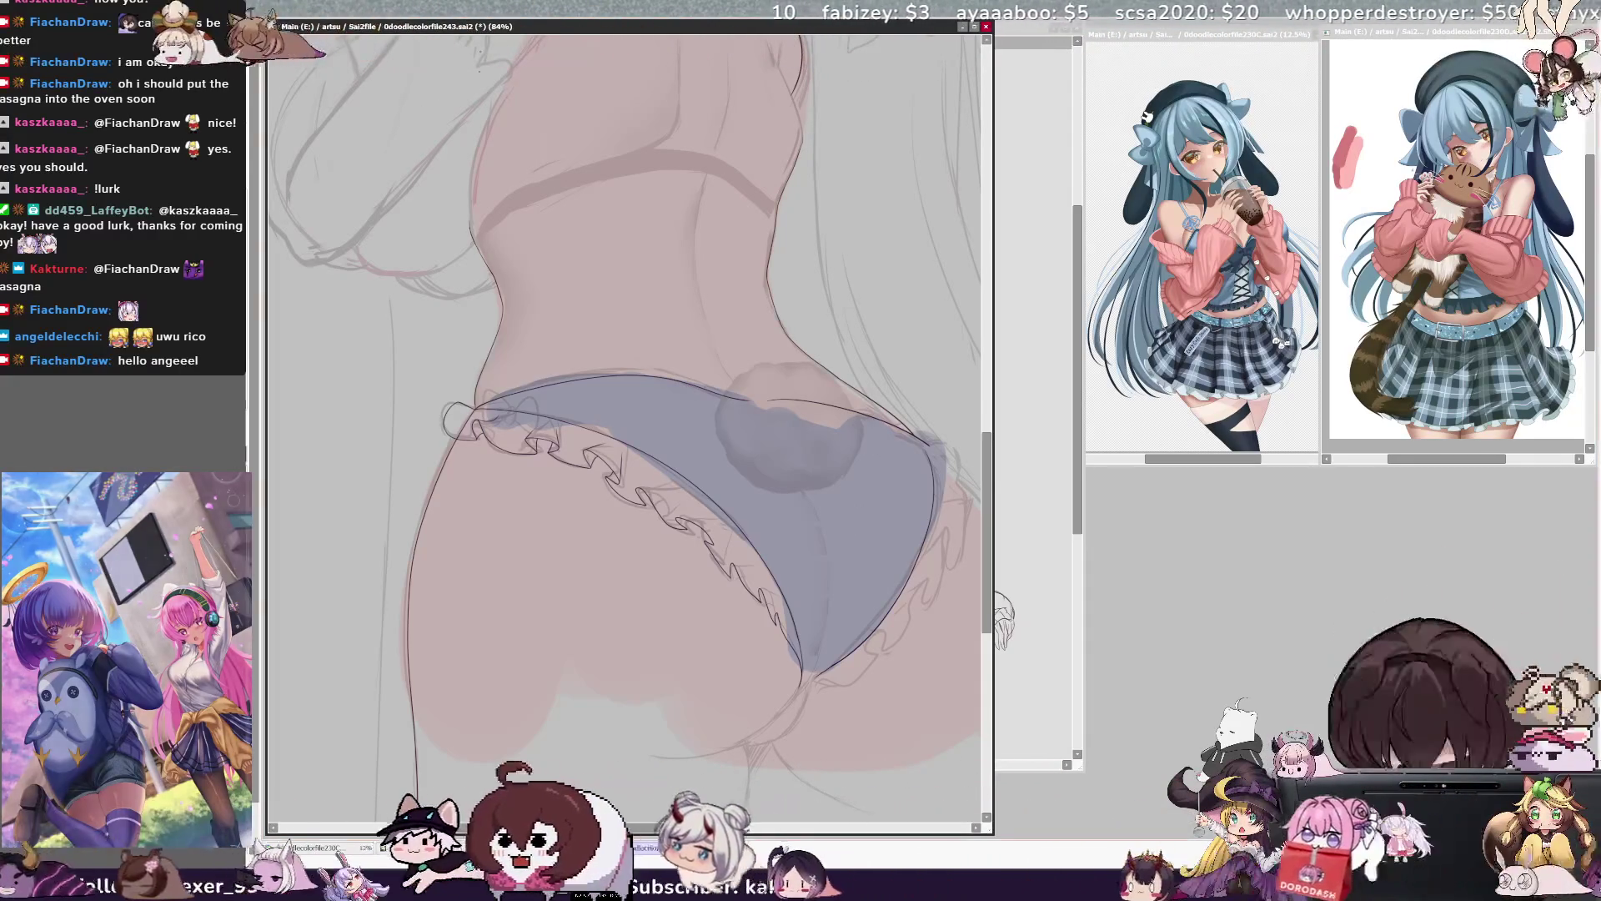
pyautogui.hotkey('ctrl', '+')
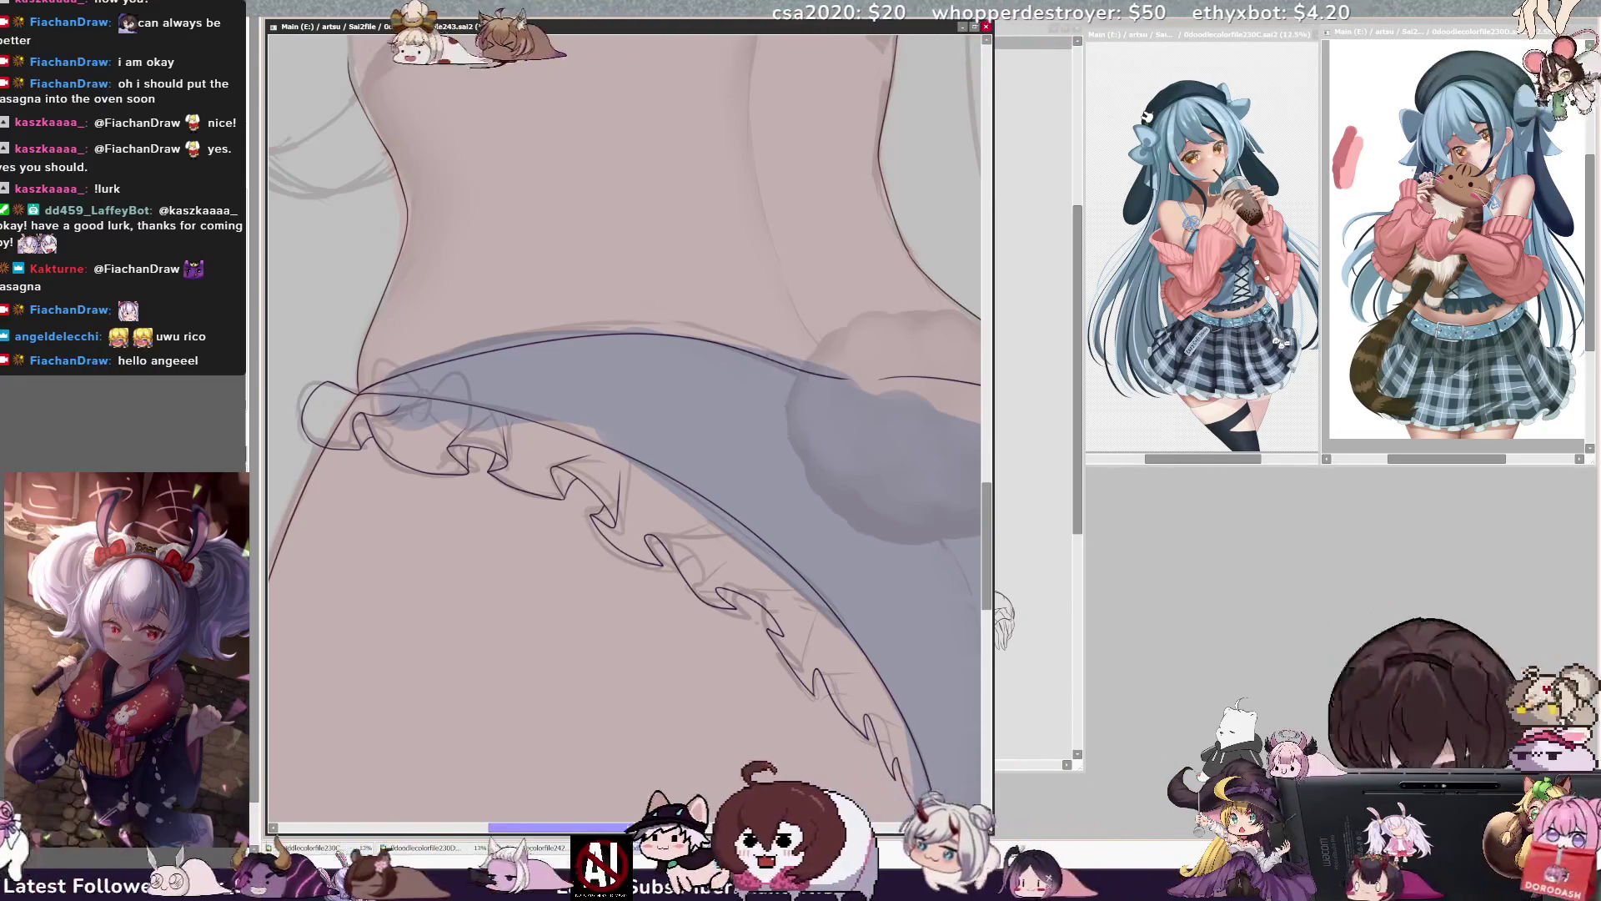
pyautogui.hscroll(-2, 625, 417)
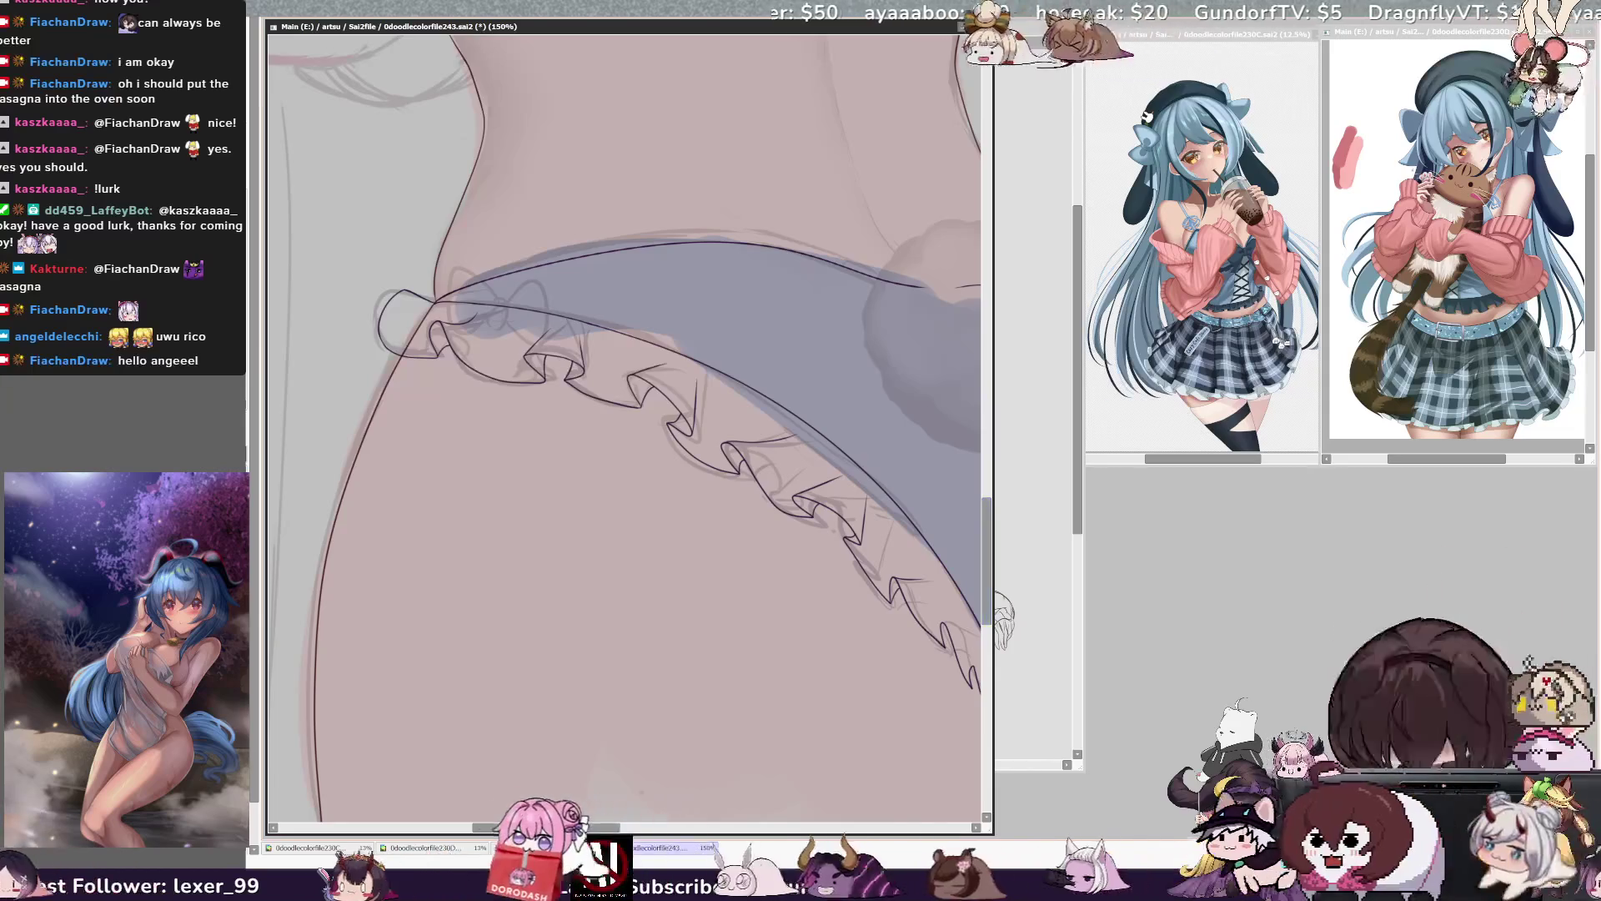
pyautogui.hscroll(3, 626, 430)
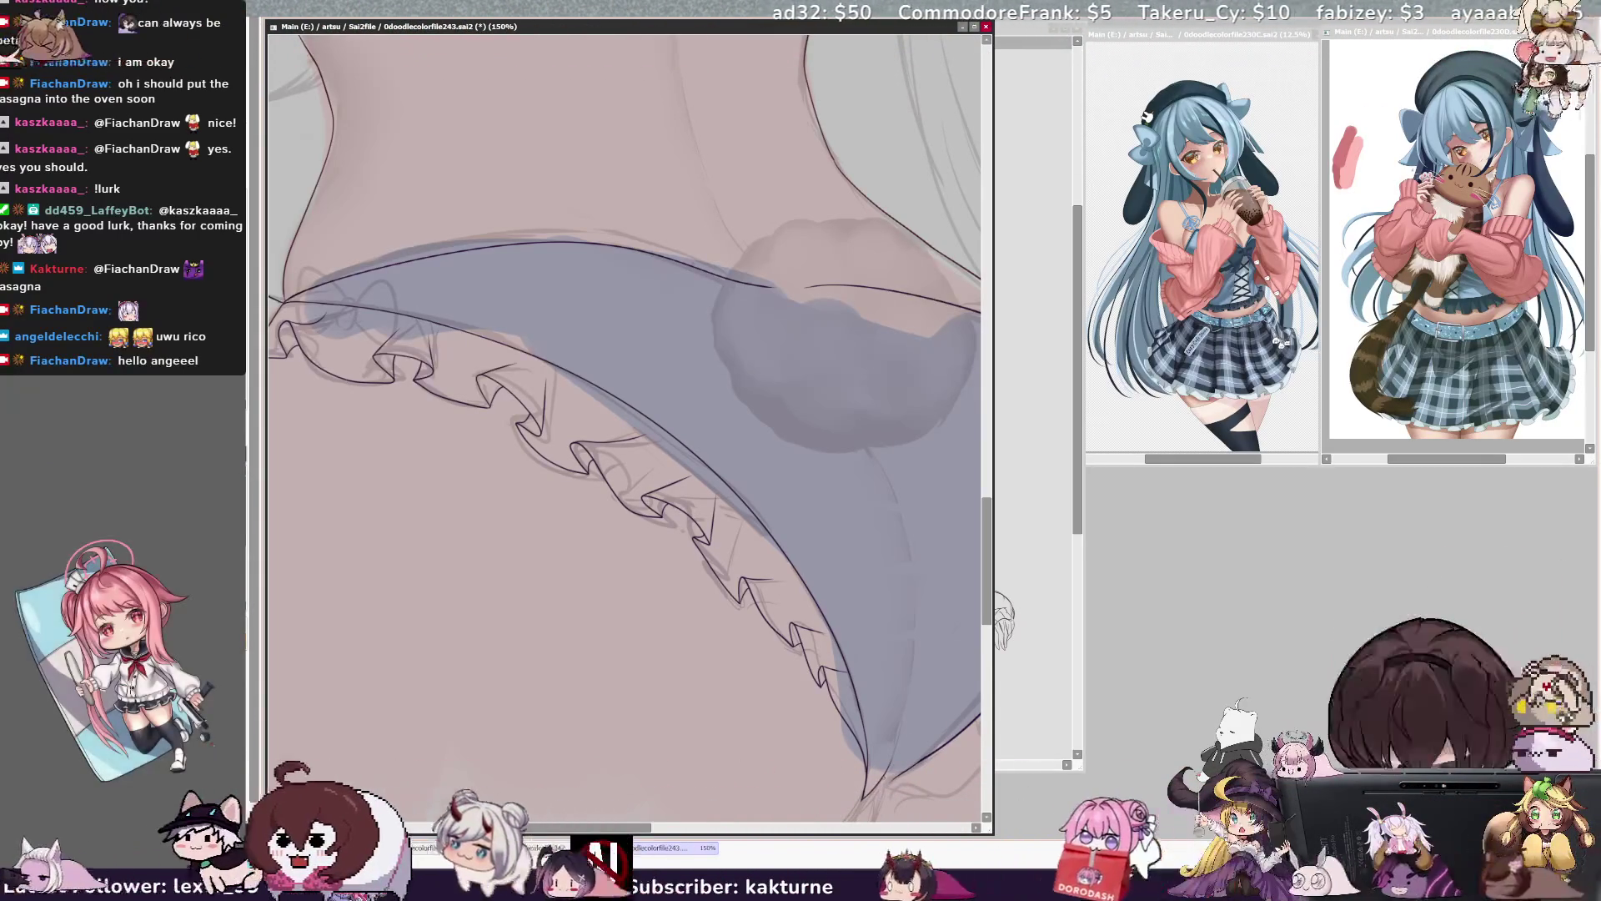
pyautogui.press('h')
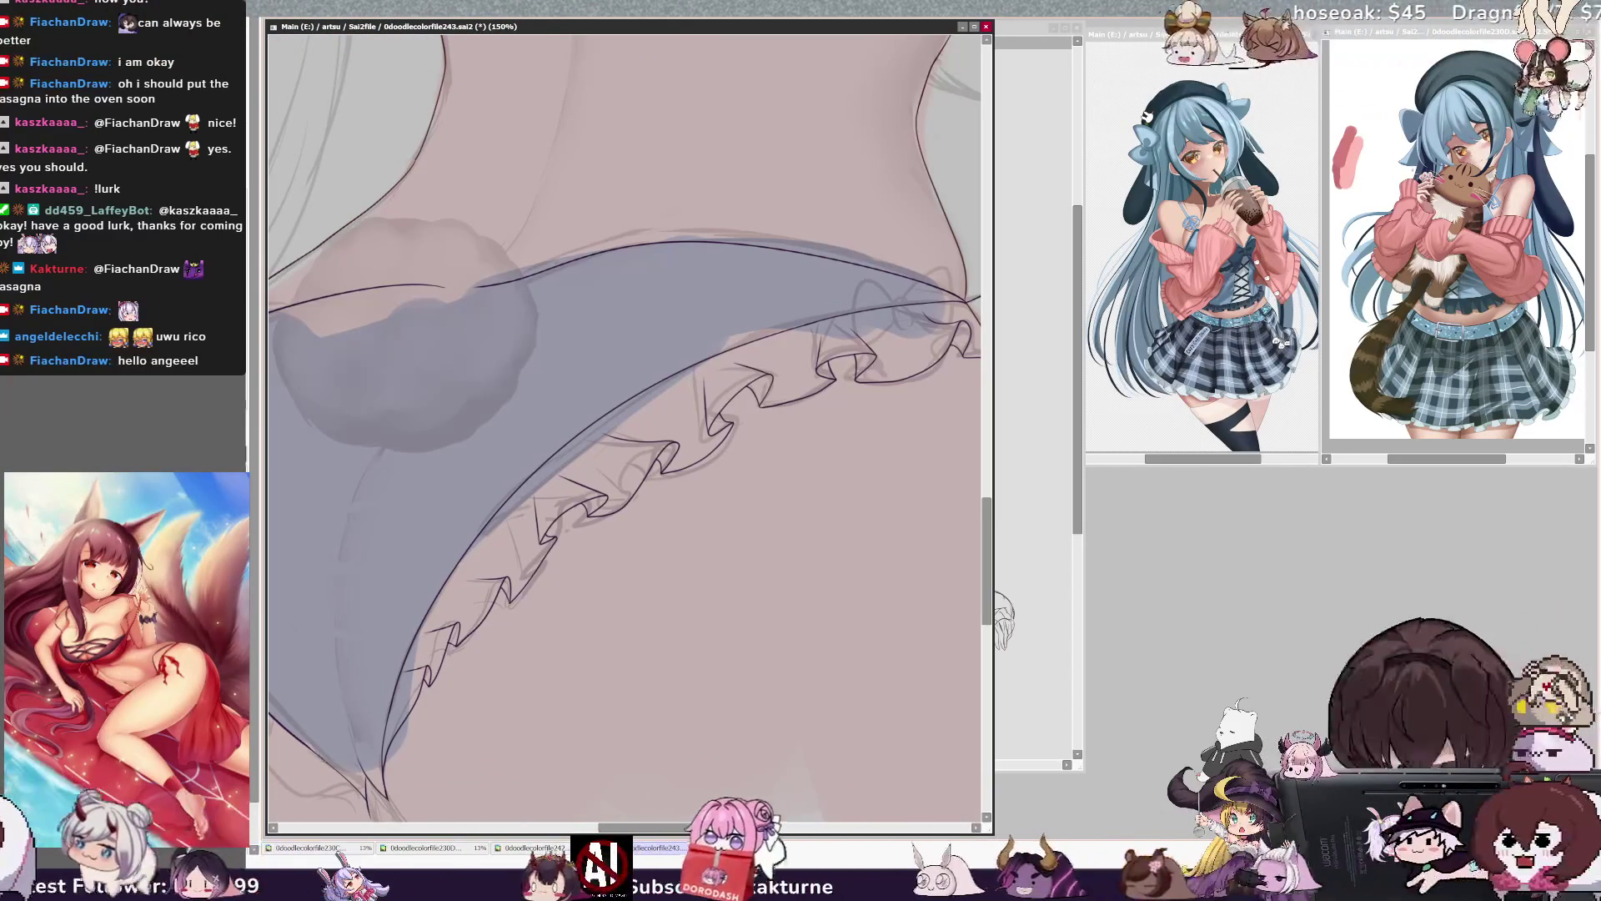
pyautogui.scroll(-5, 586, 298)
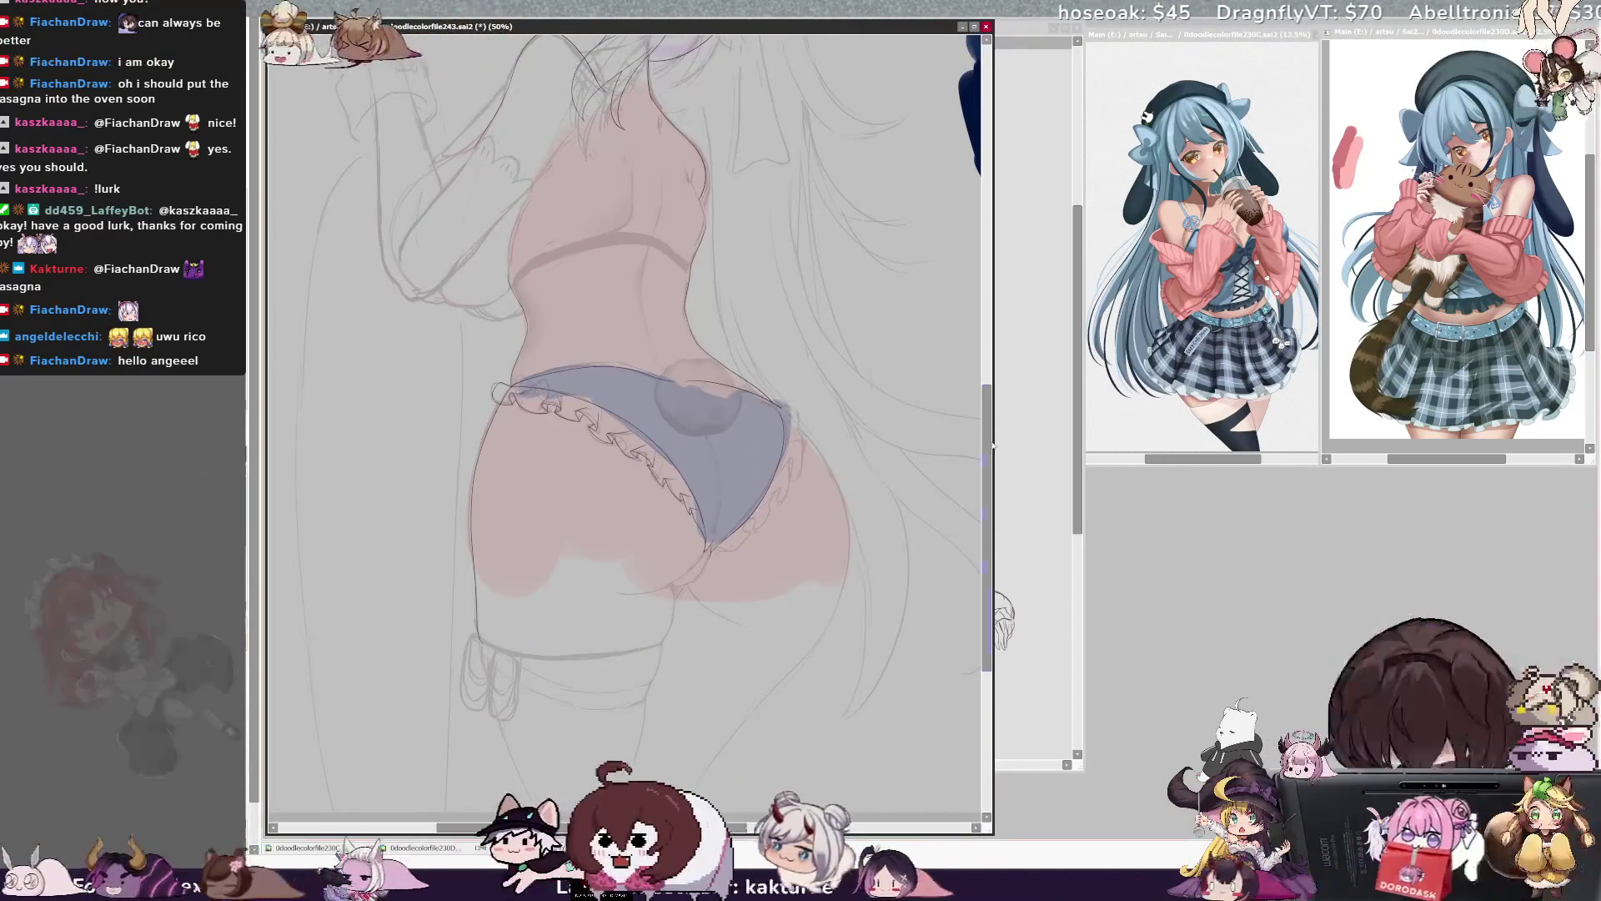
# - Zoom out to 75% on the figure and pick Layer39 from the canvas
pyautogui.scroll(3, 987, 412)
pyautogui.scroll(4, 988, 413)
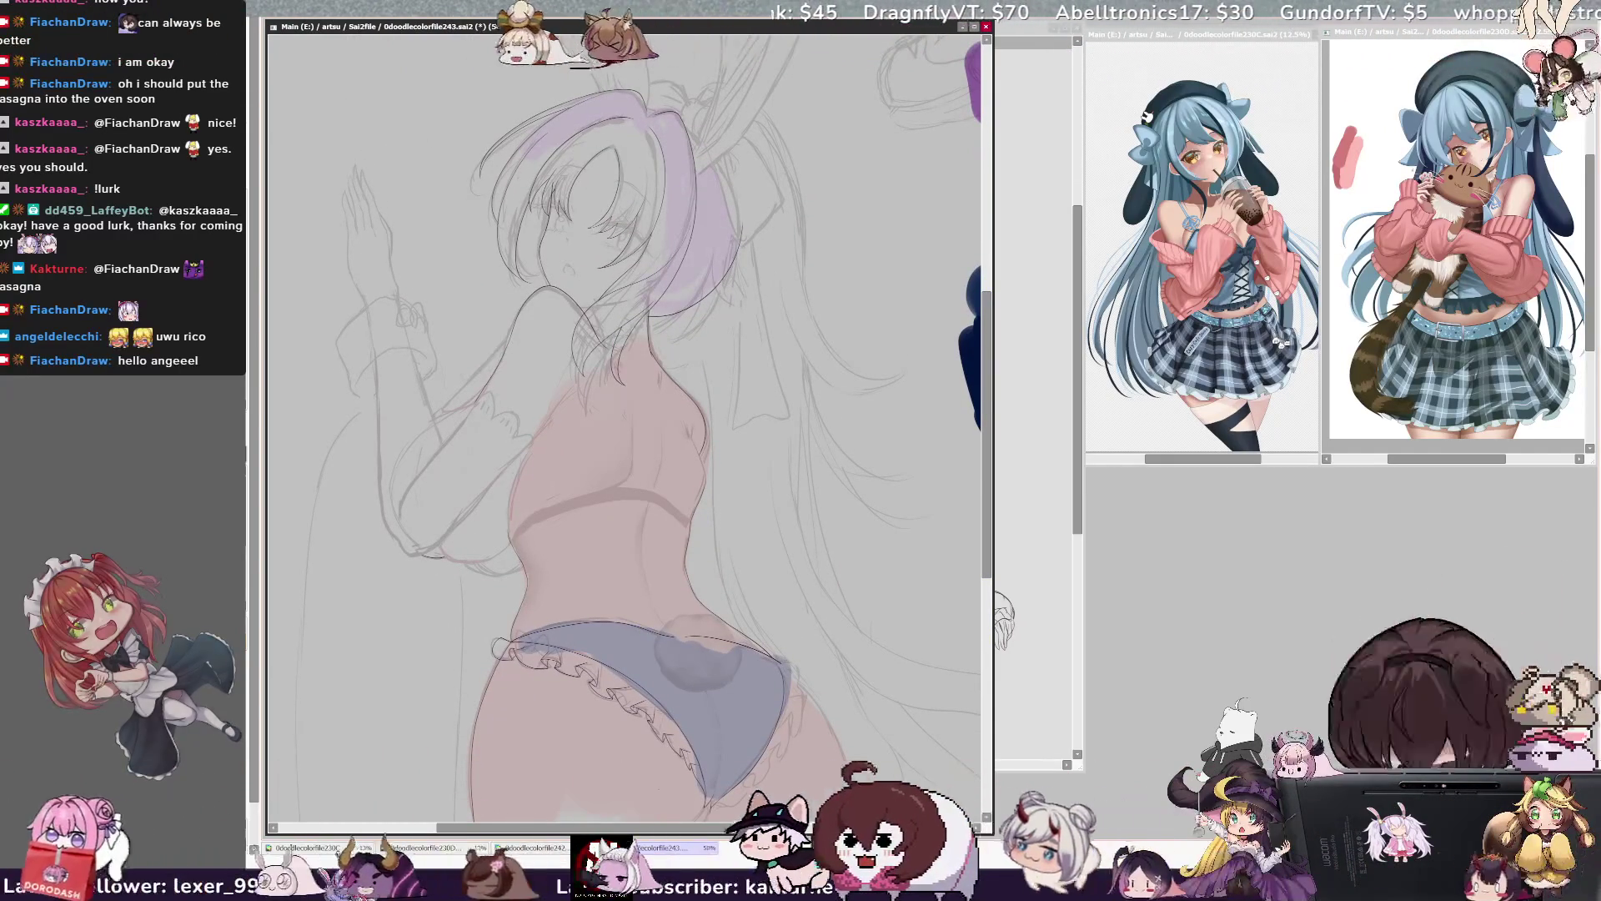
pyautogui.hscroll(-3, 450, 828)
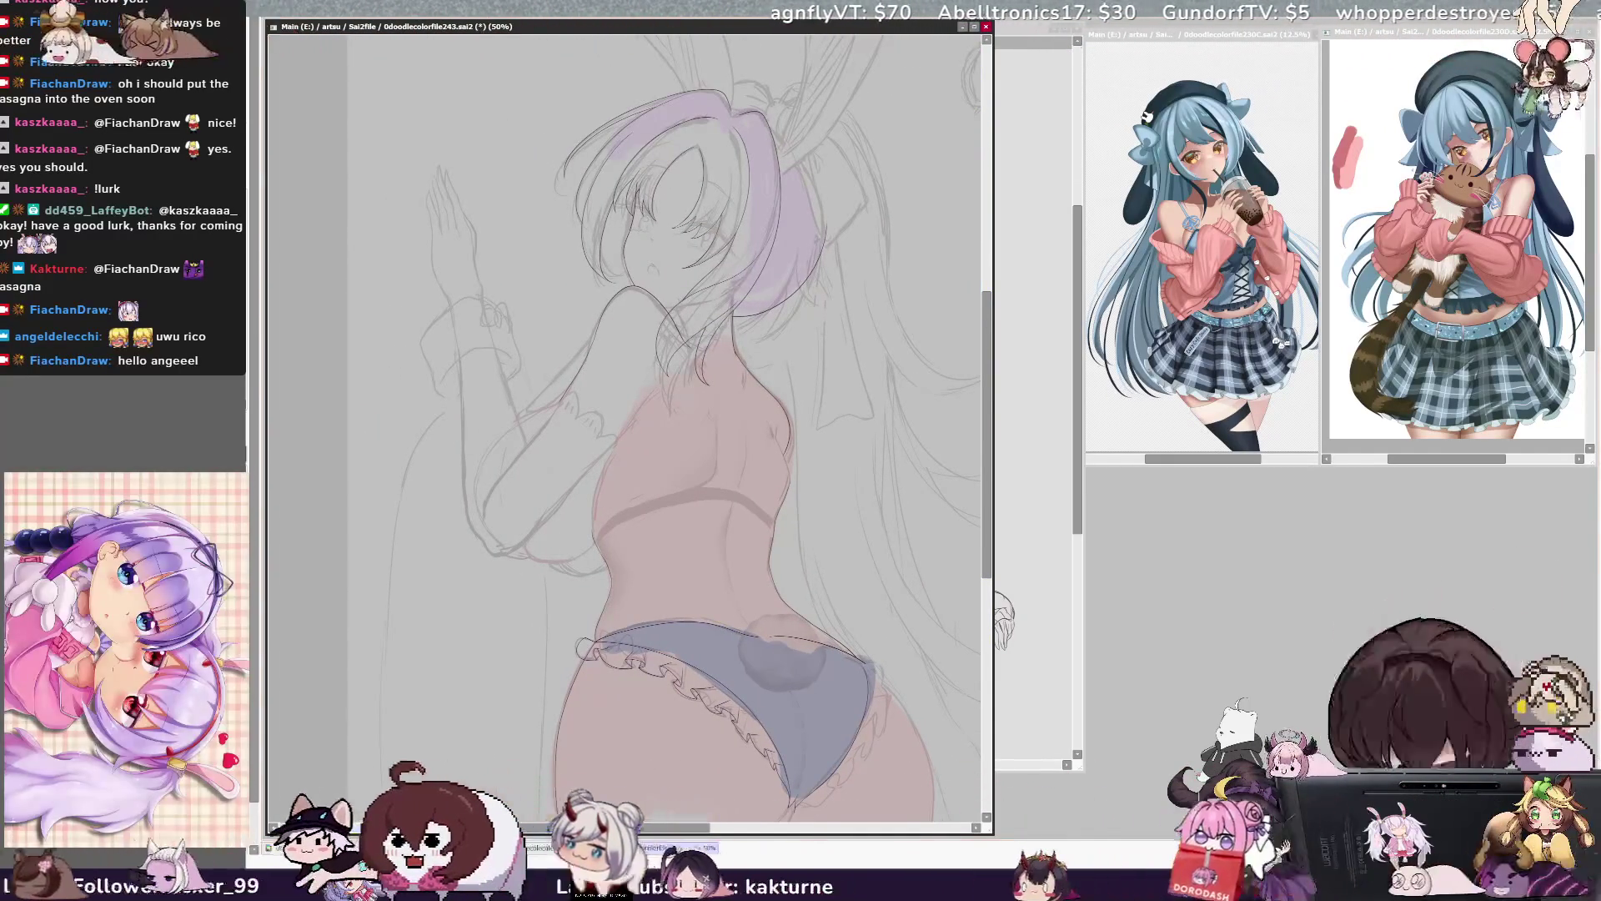
pyautogui.hotkey('ctrl', '+')
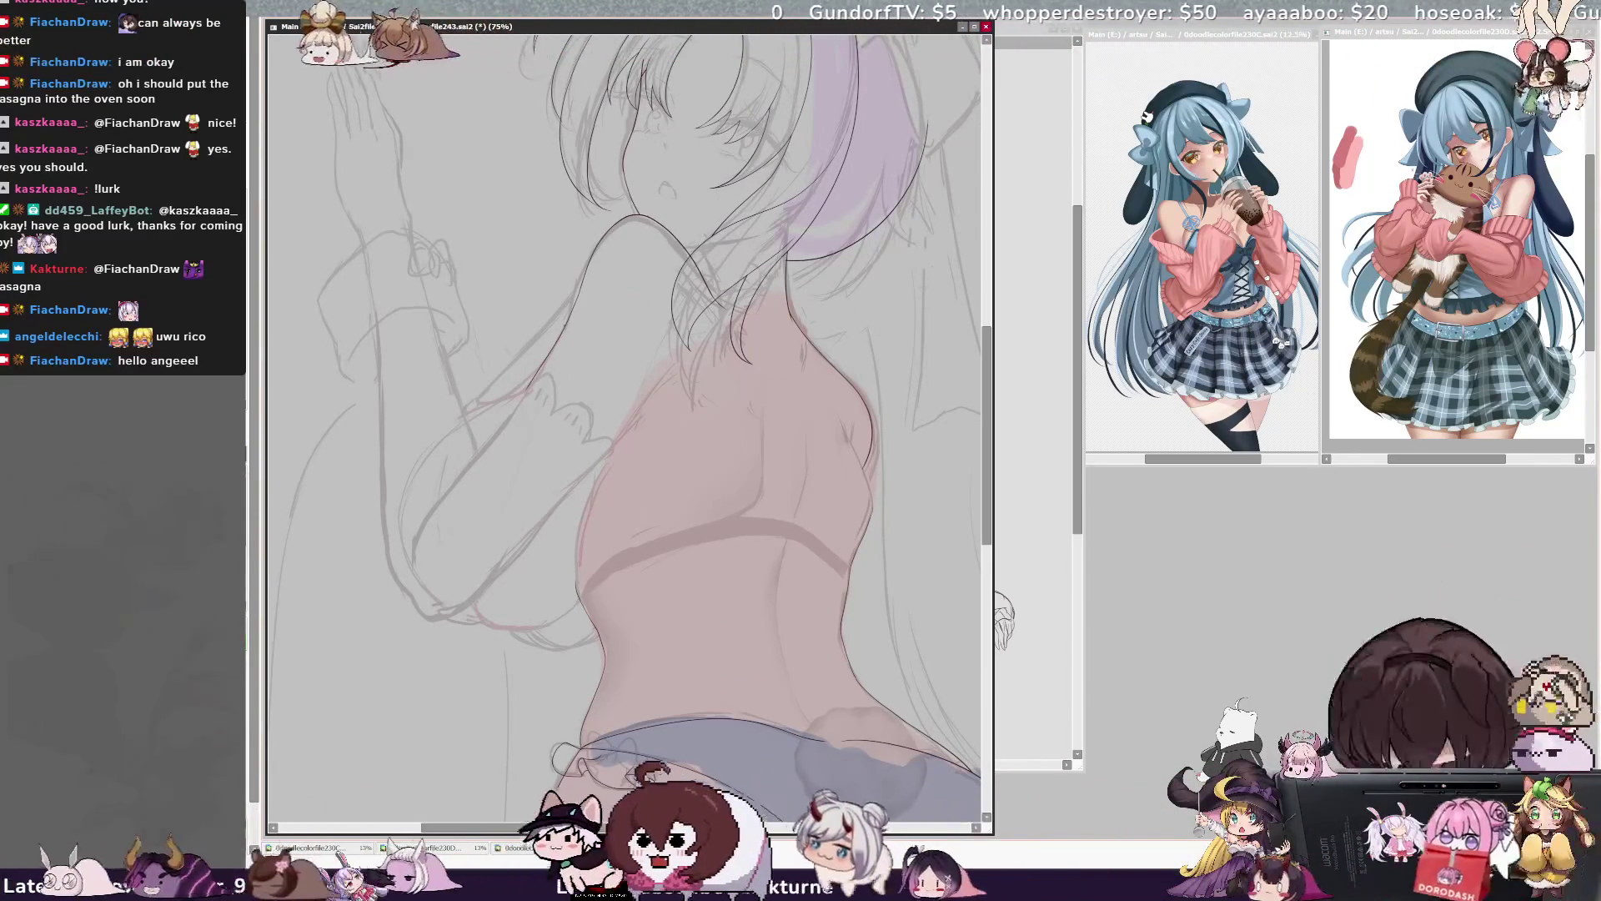
pyautogui.keyDown('ctrl'); pyautogui.click(720, 353); pyautogui.keyUp('ctrl')
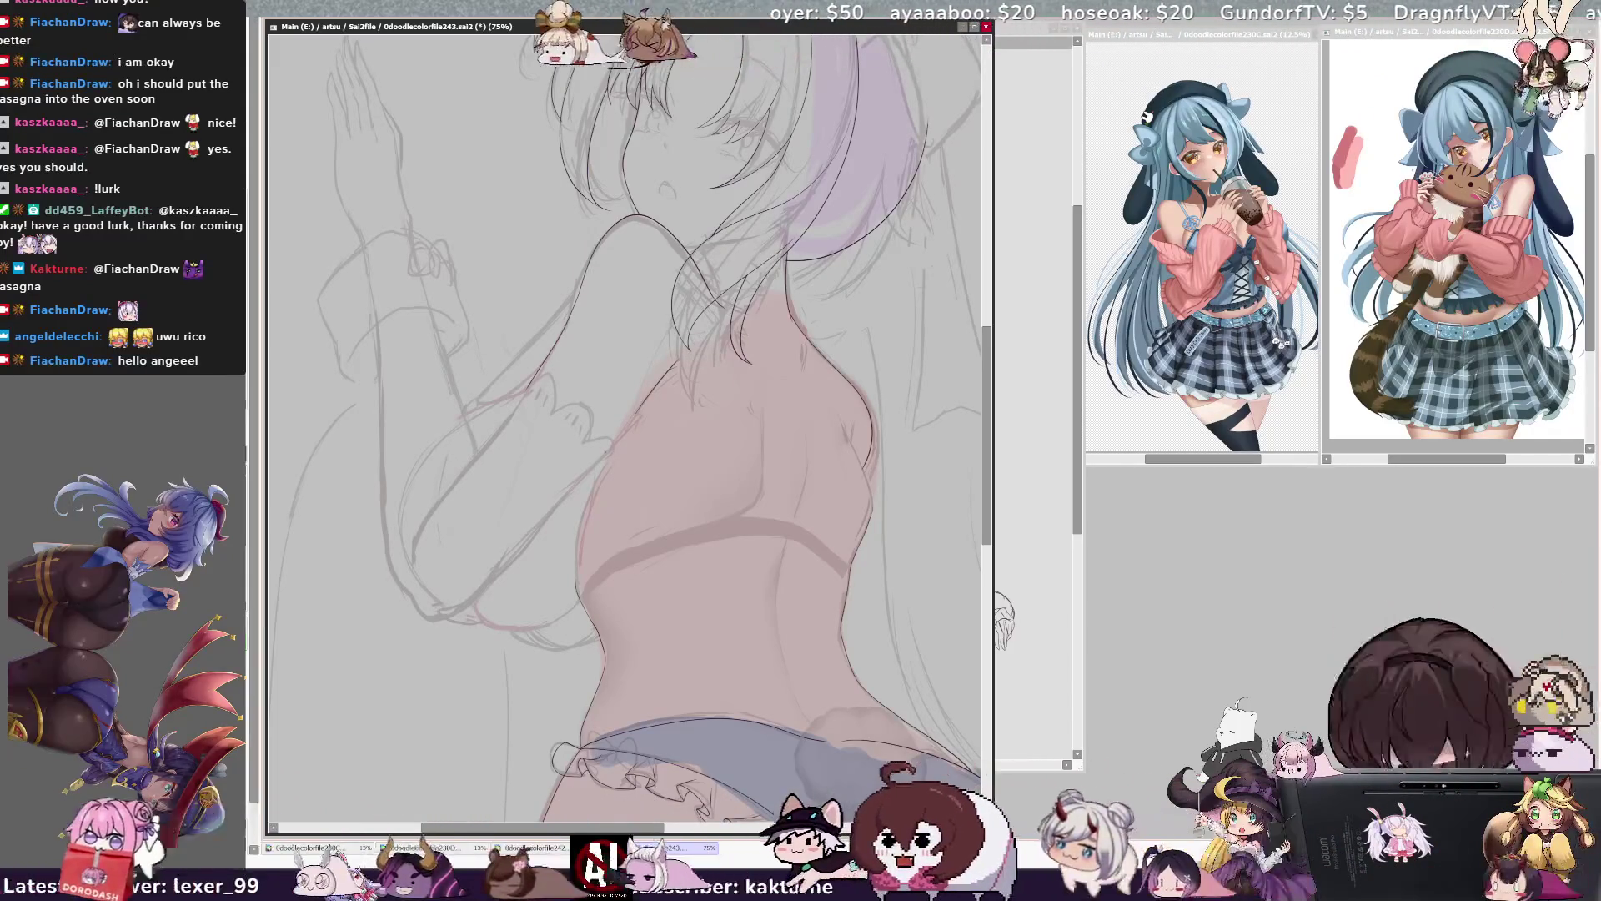
# - Mirror the view and flip it back to check, then pan to the back
pyautogui.press('h')
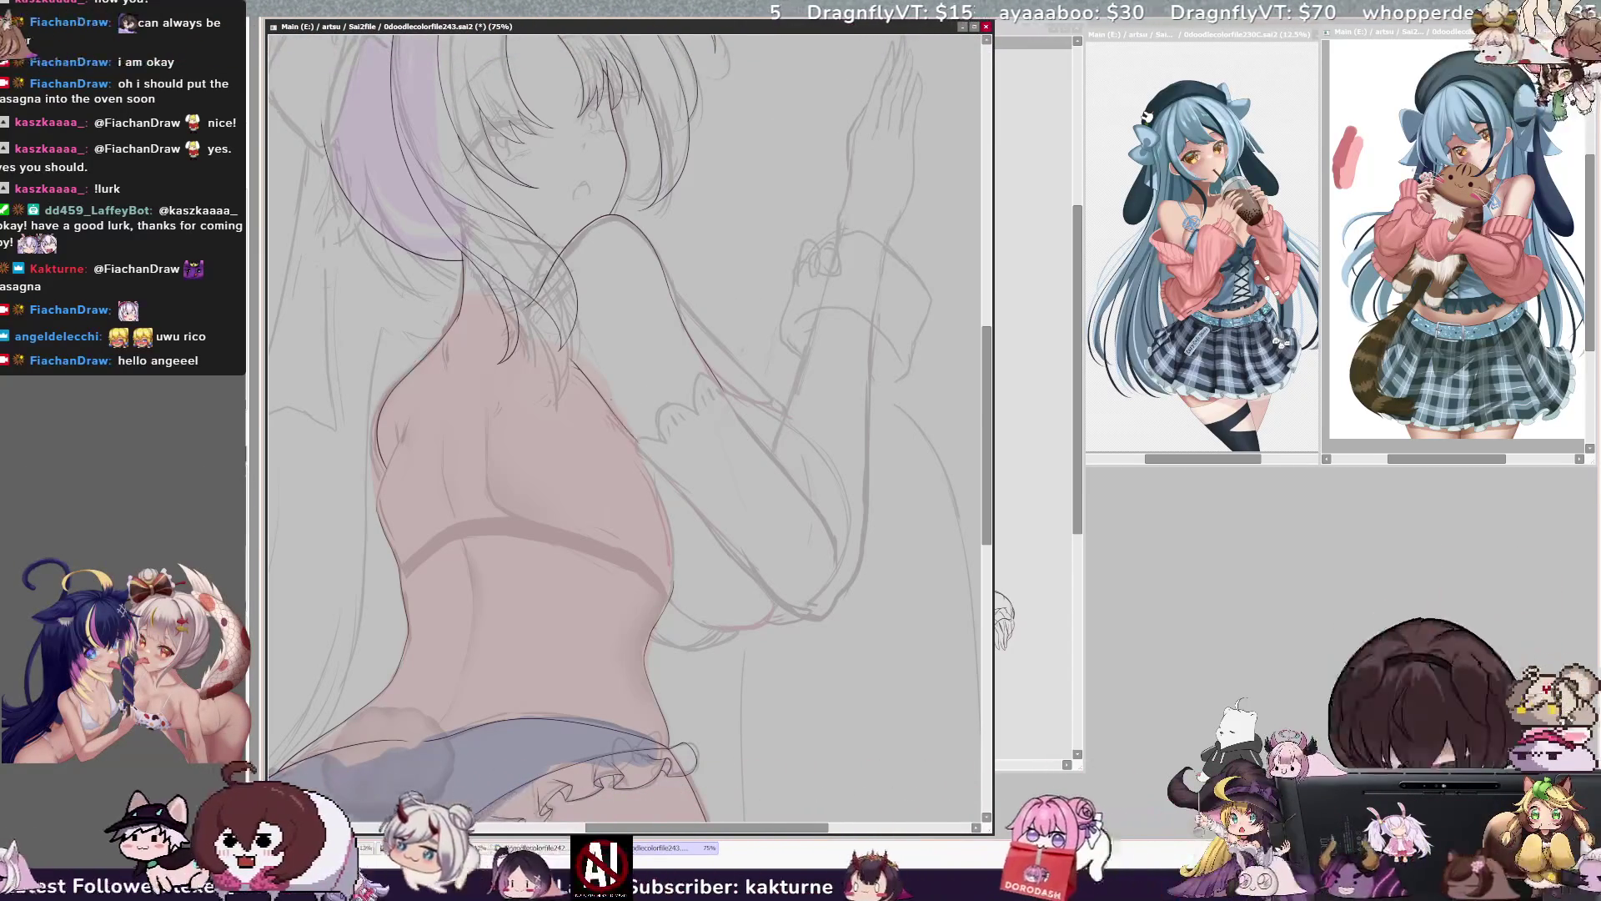
pyautogui.press('h')
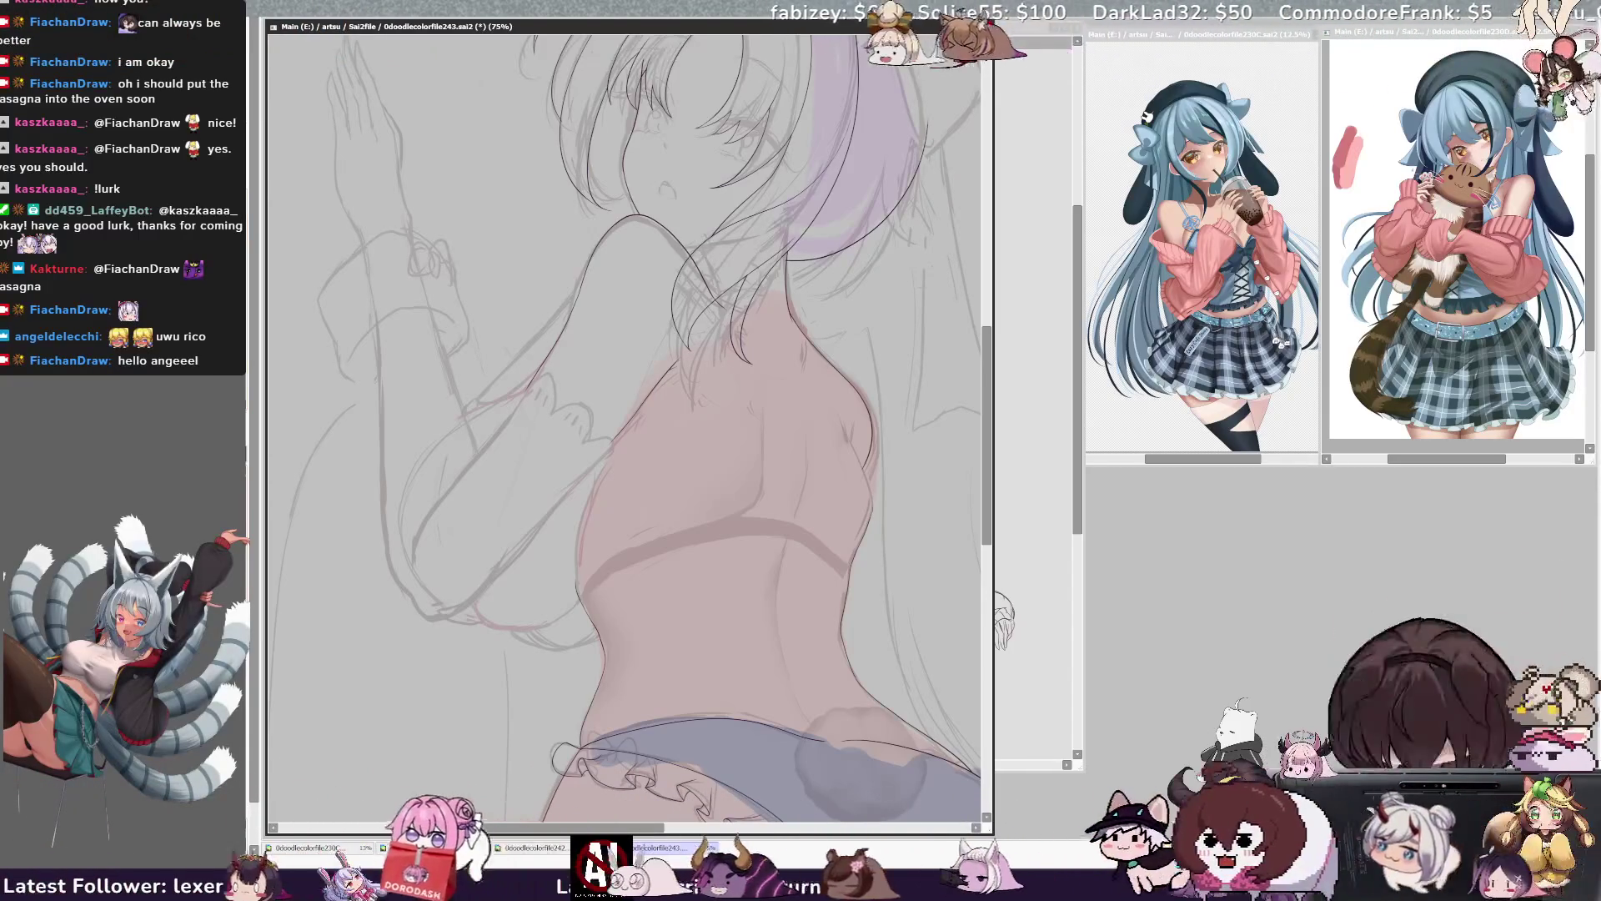
pyautogui.hscroll(-3, 625, 417)
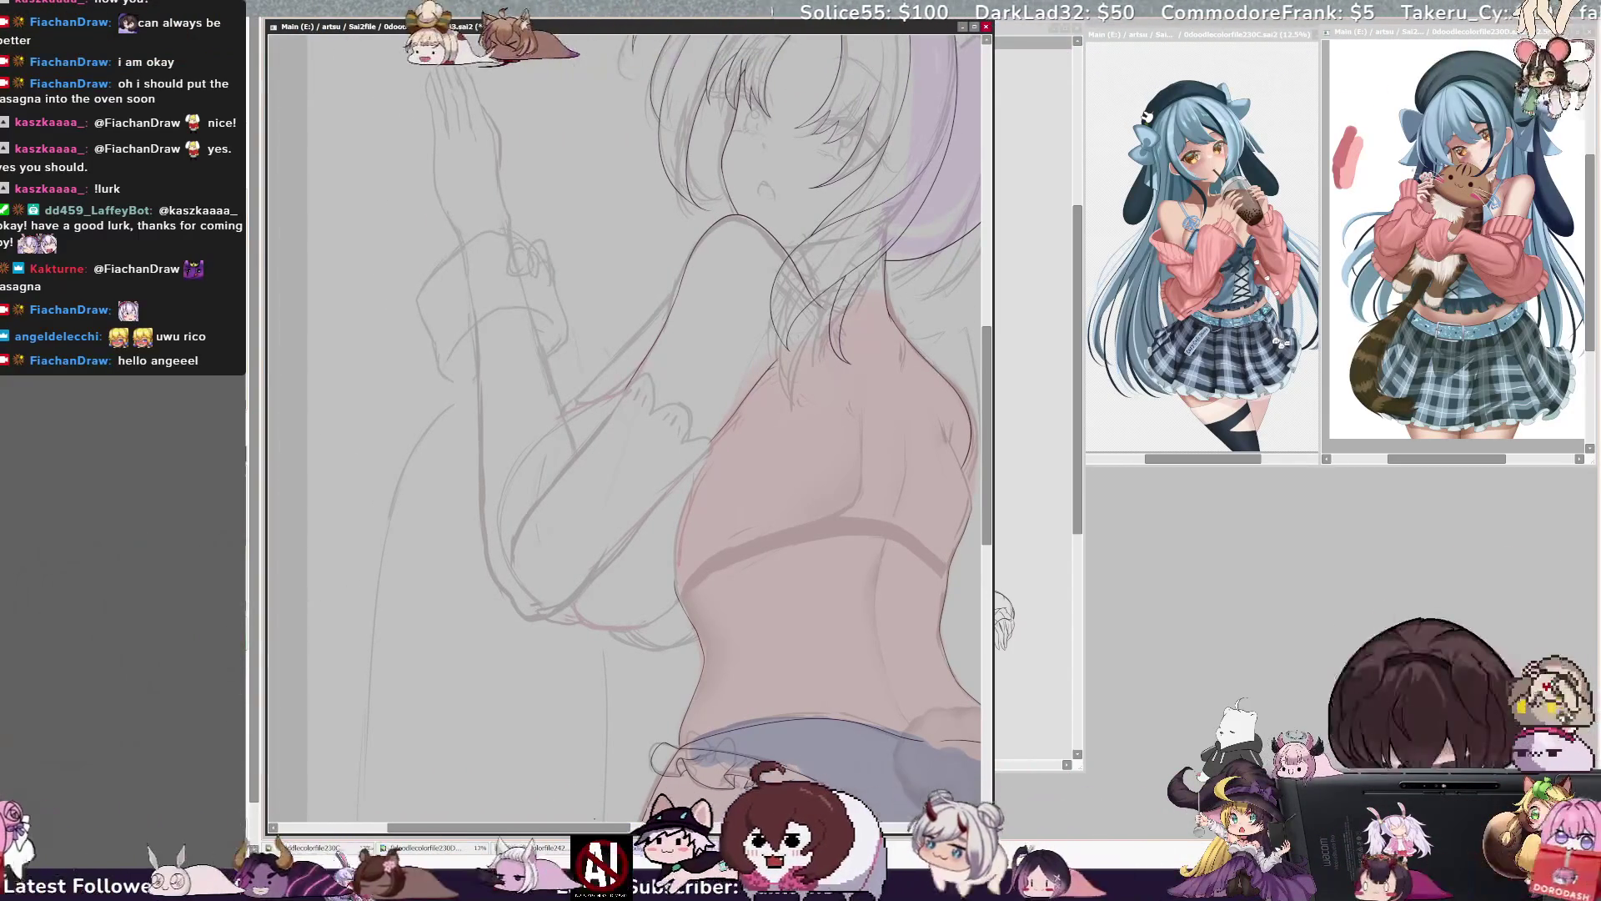
# - Draw a line along the torso's left edge beside the arm in a rotated view, then straighten it
pyautogui.press('Delete')
pyautogui.press('Delete')
pyautogui.press('Delete')
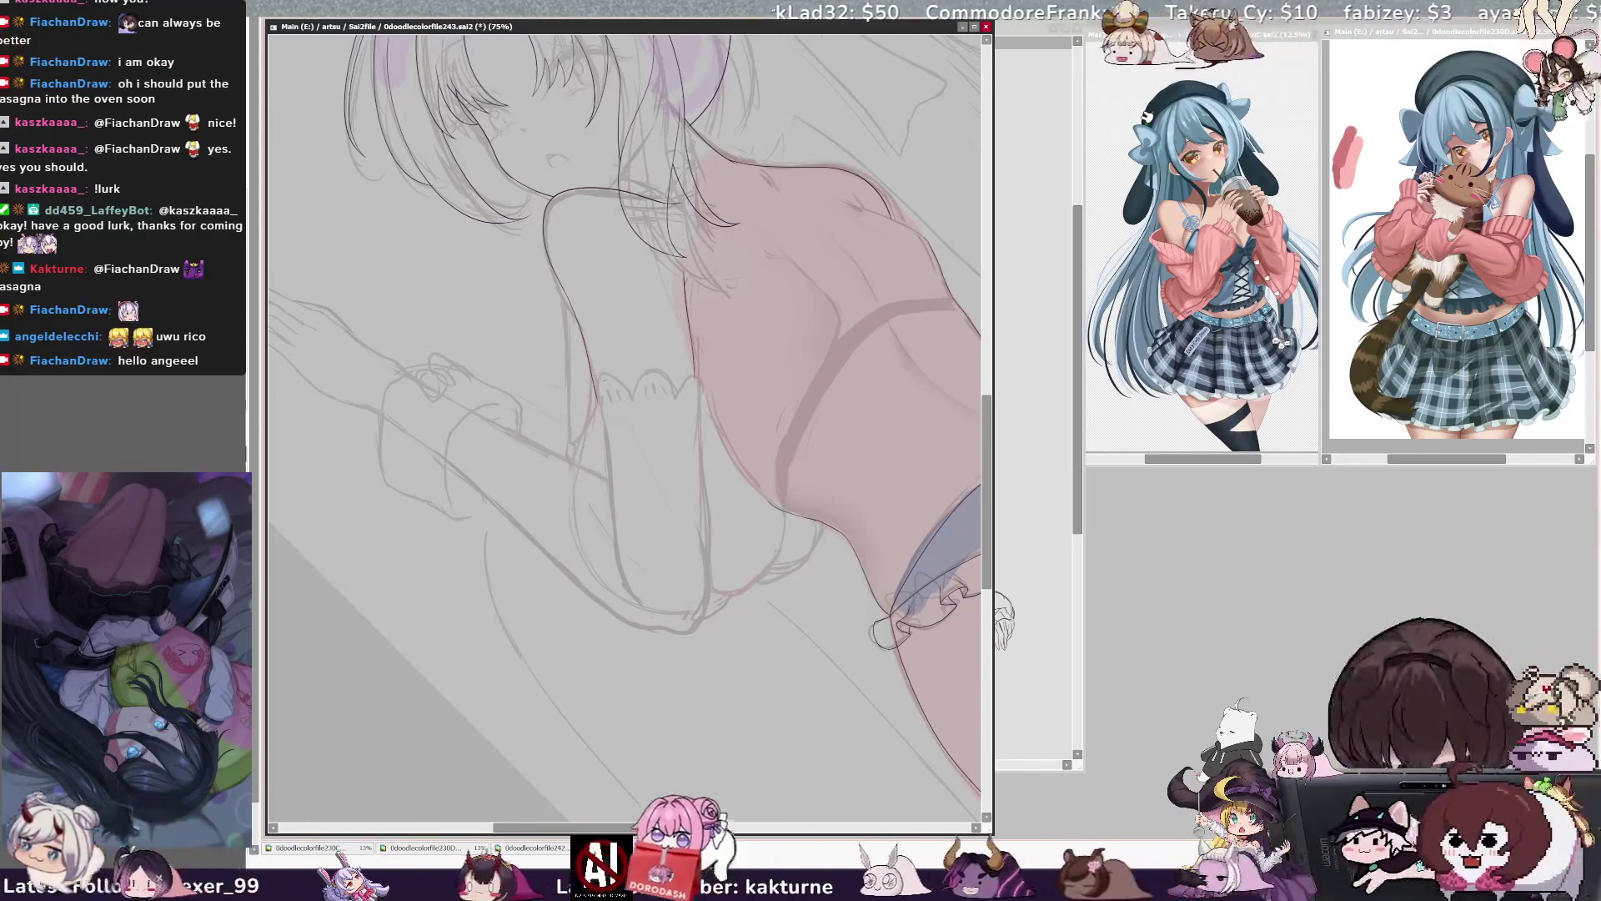
pyautogui.moveTo(597, 338); pyautogui.dragTo(570, 495)
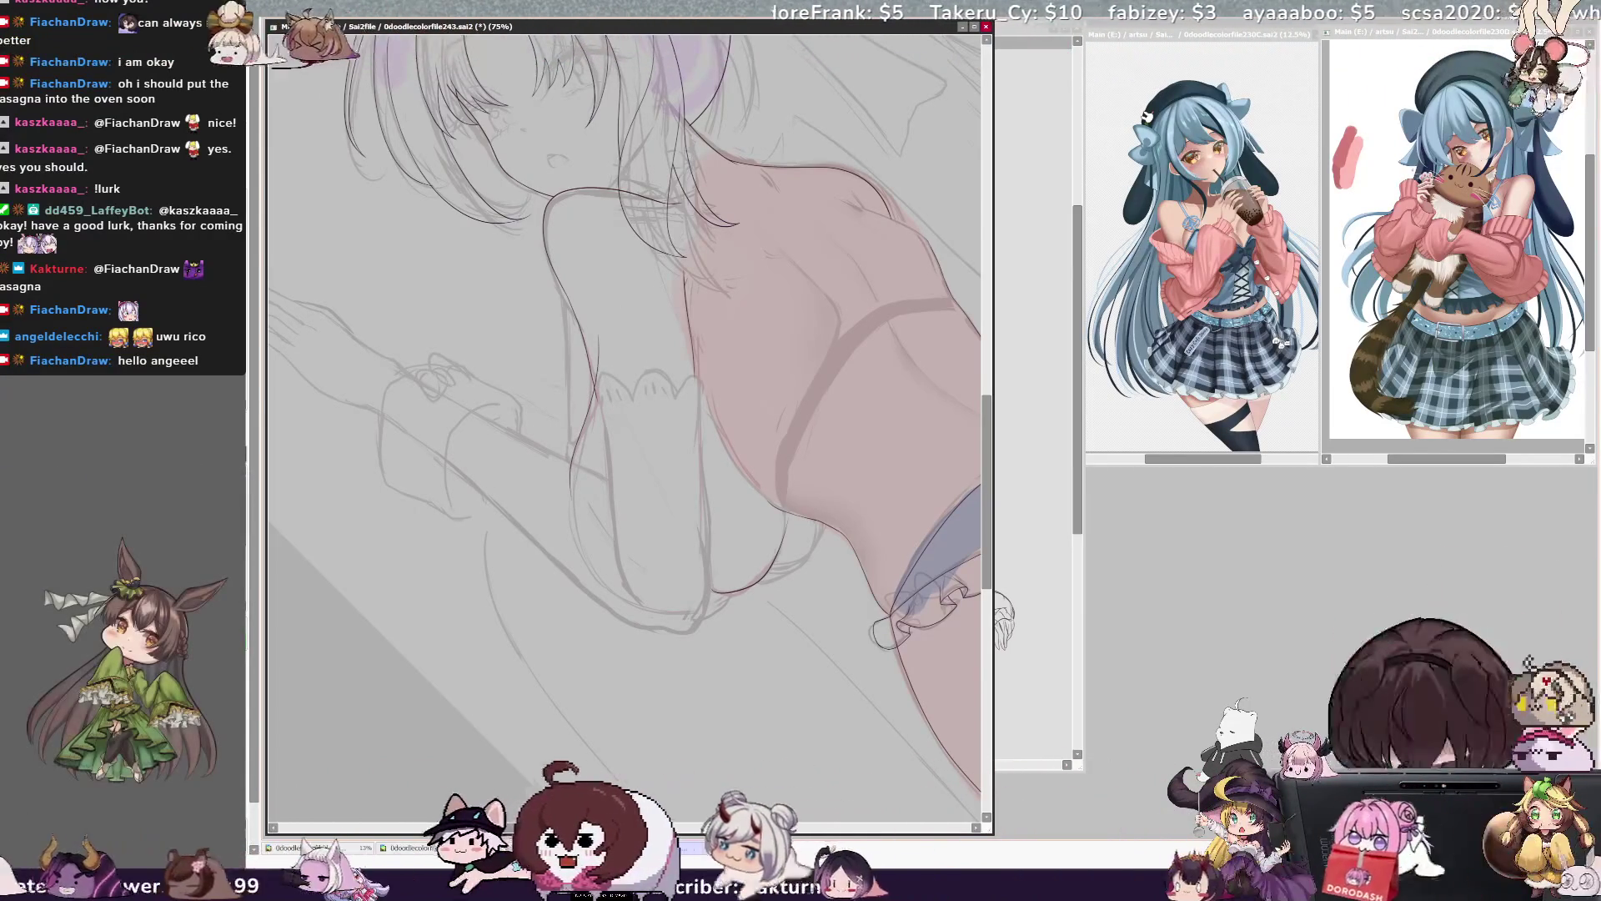
pyautogui.press('Home')
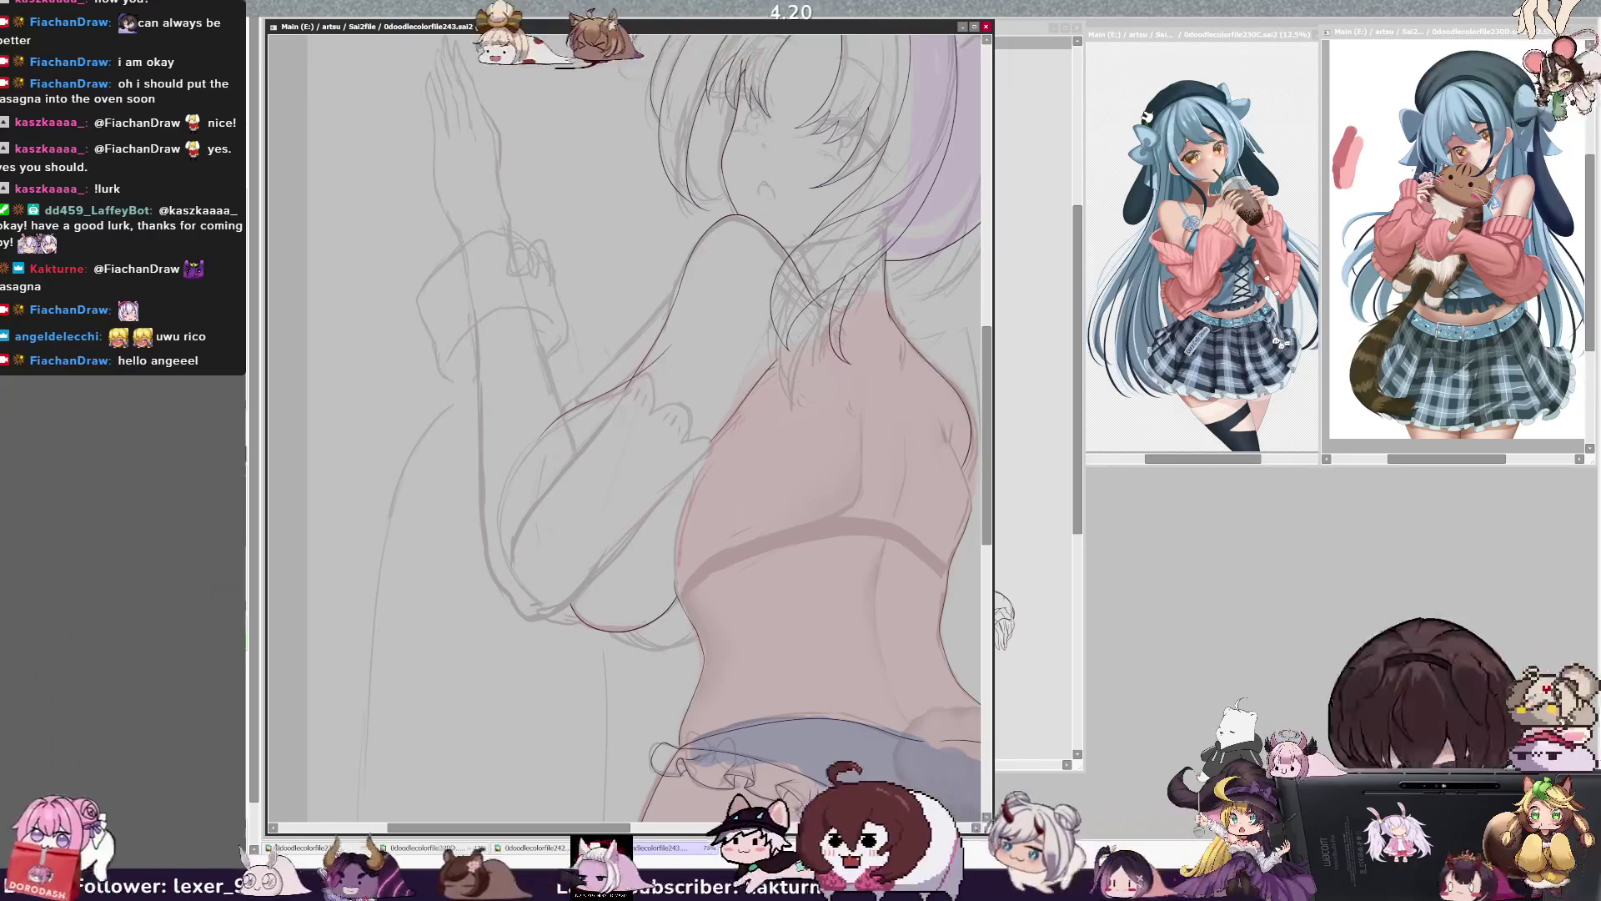
pyautogui.press('End')
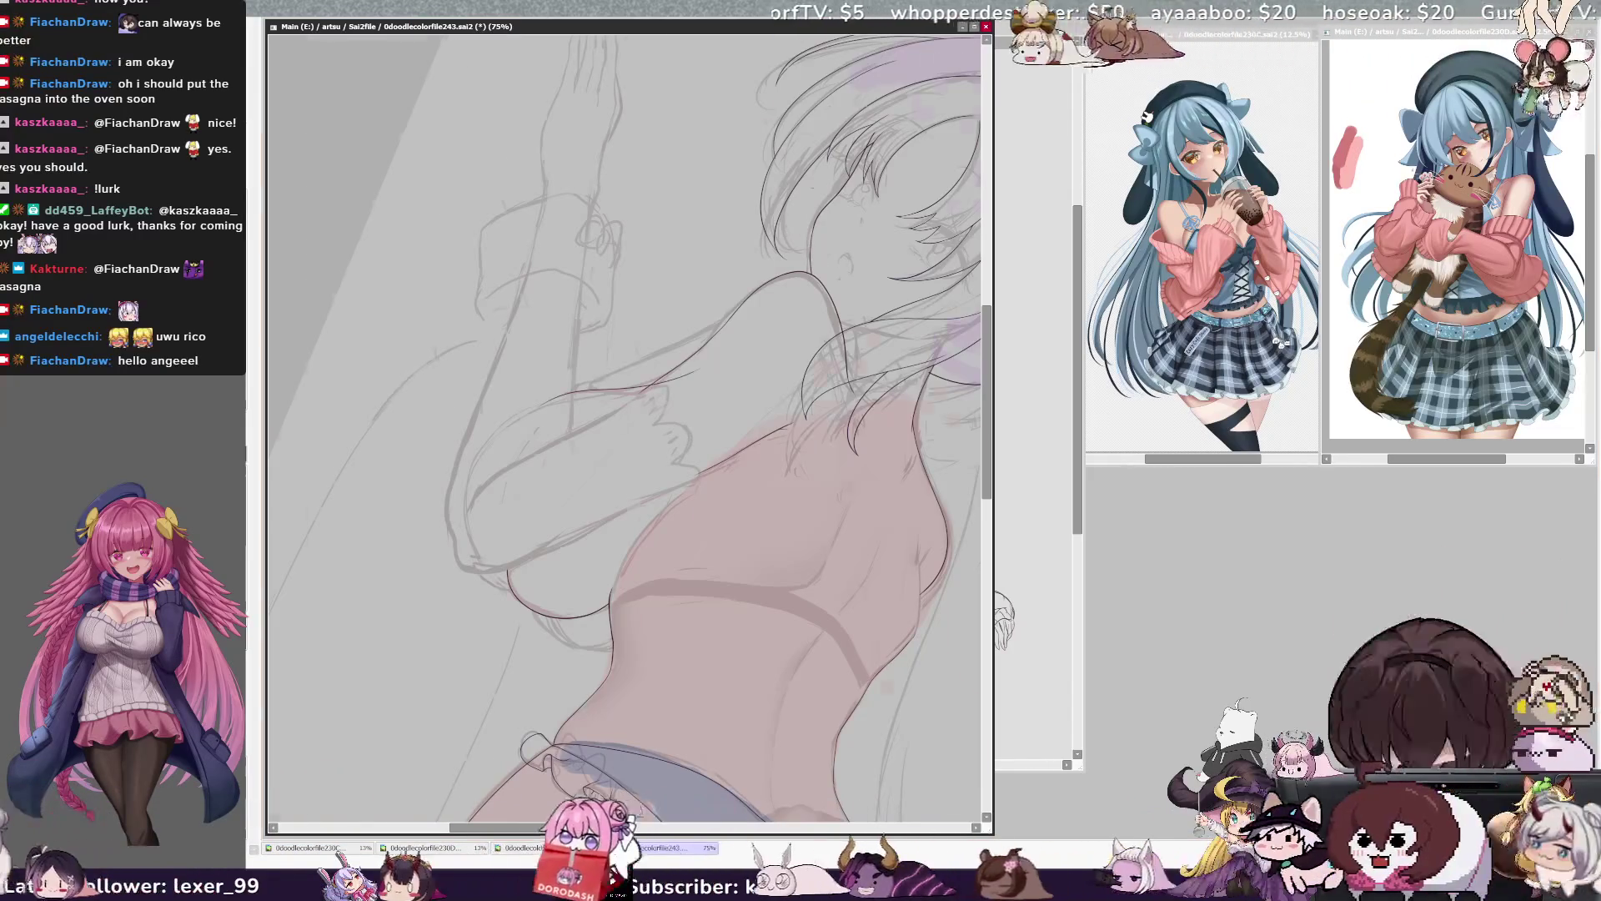
pyautogui.press('Home')
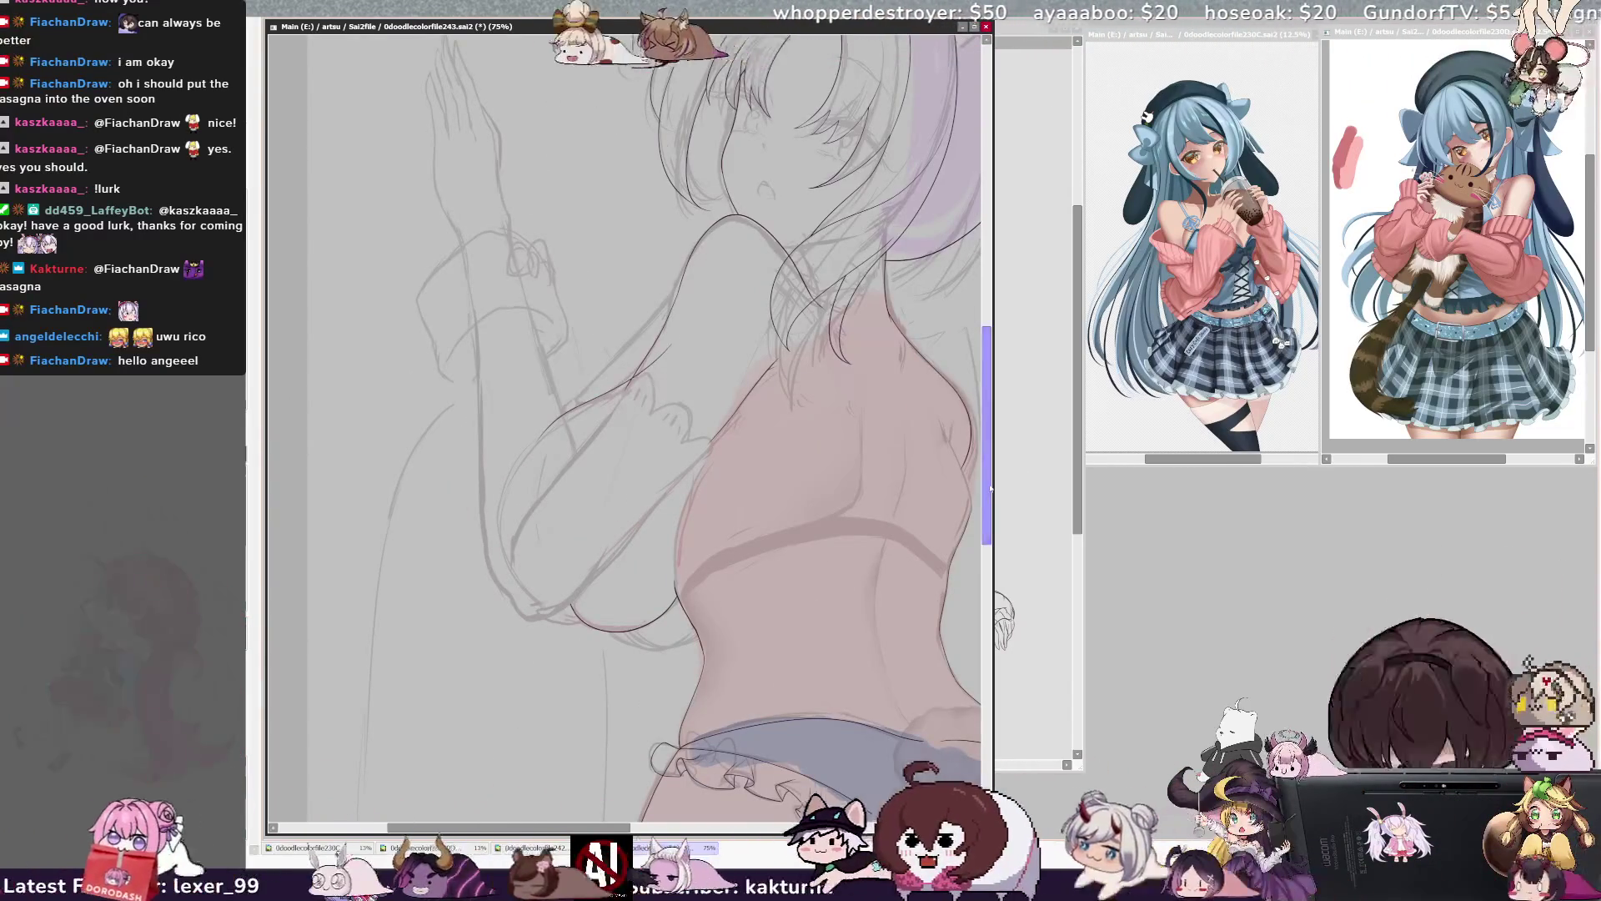
# - Enlarge the canvas window by dragging its right edge outward
pyautogui.moveTo(990, 487); pyautogui.dragTo(990, 507)
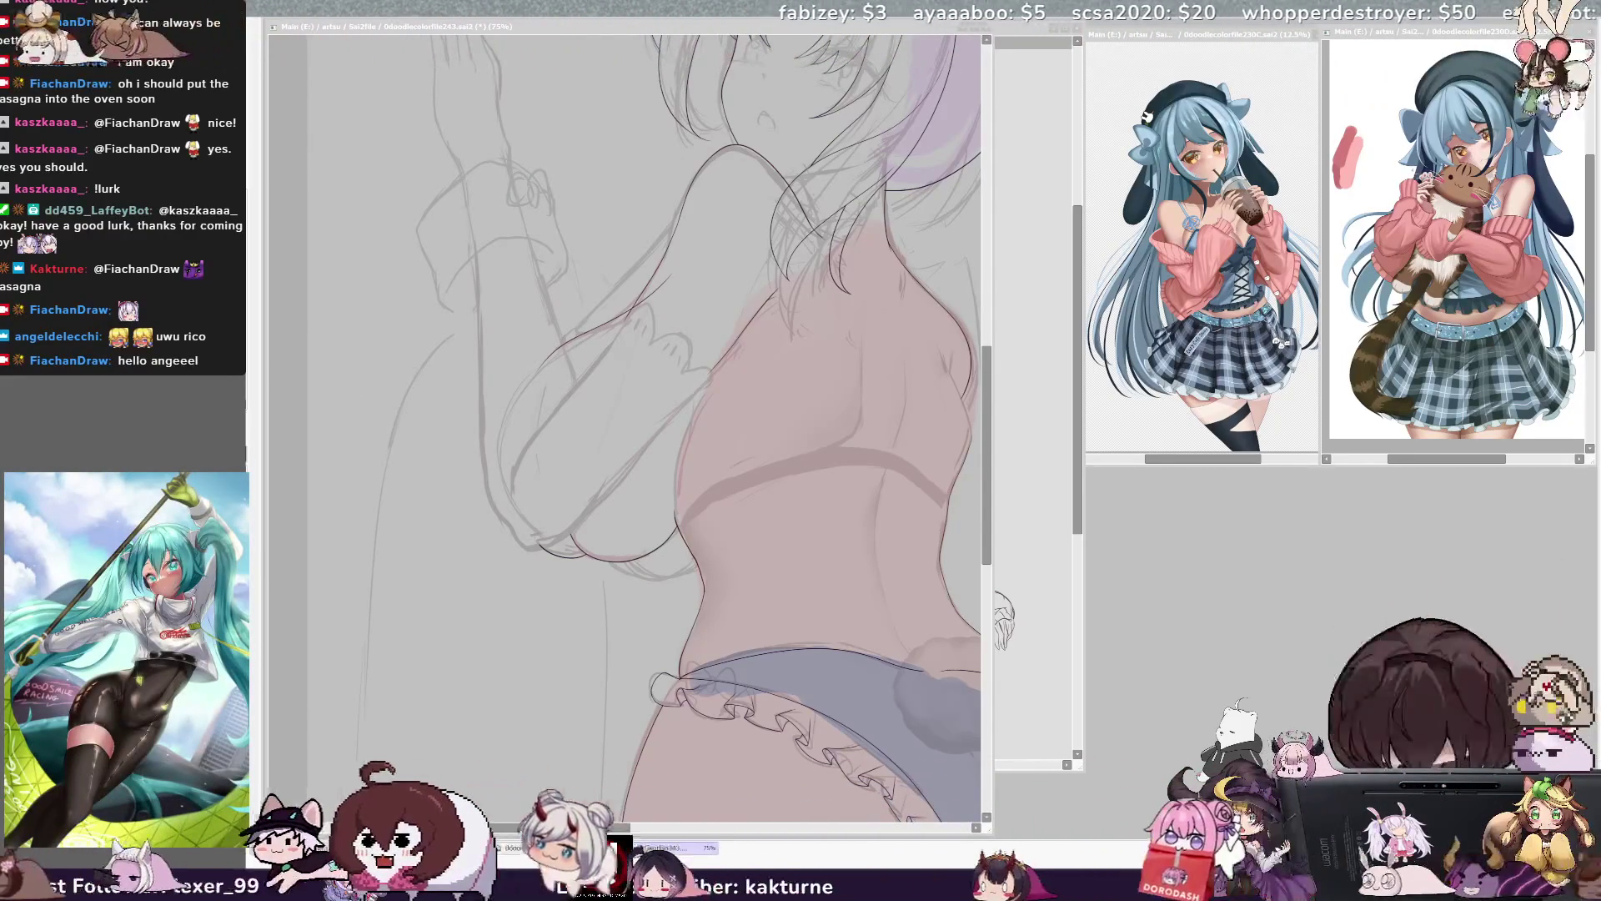
pyautogui.moveTo(991, 419)
pyautogui.mouseDown()
pyautogui.moveTo(996, 377)
pyautogui.moveTo(997, 392)
pyautogui.mouseUp()
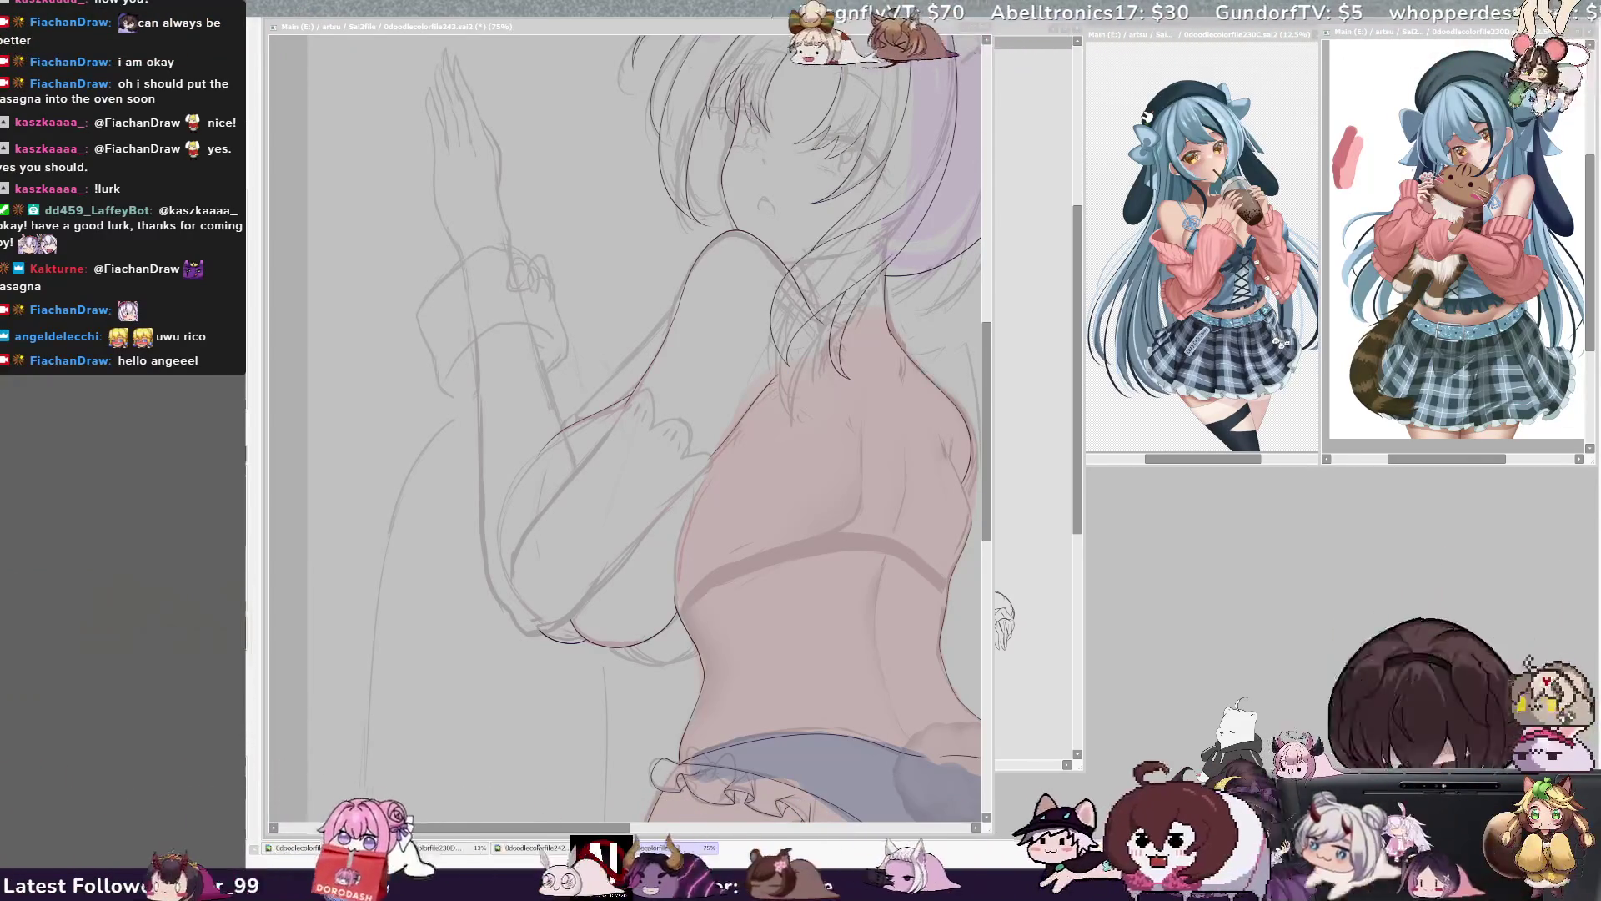
pyautogui.moveTo(1011, 613); pyautogui.dragTo(1033, 630)
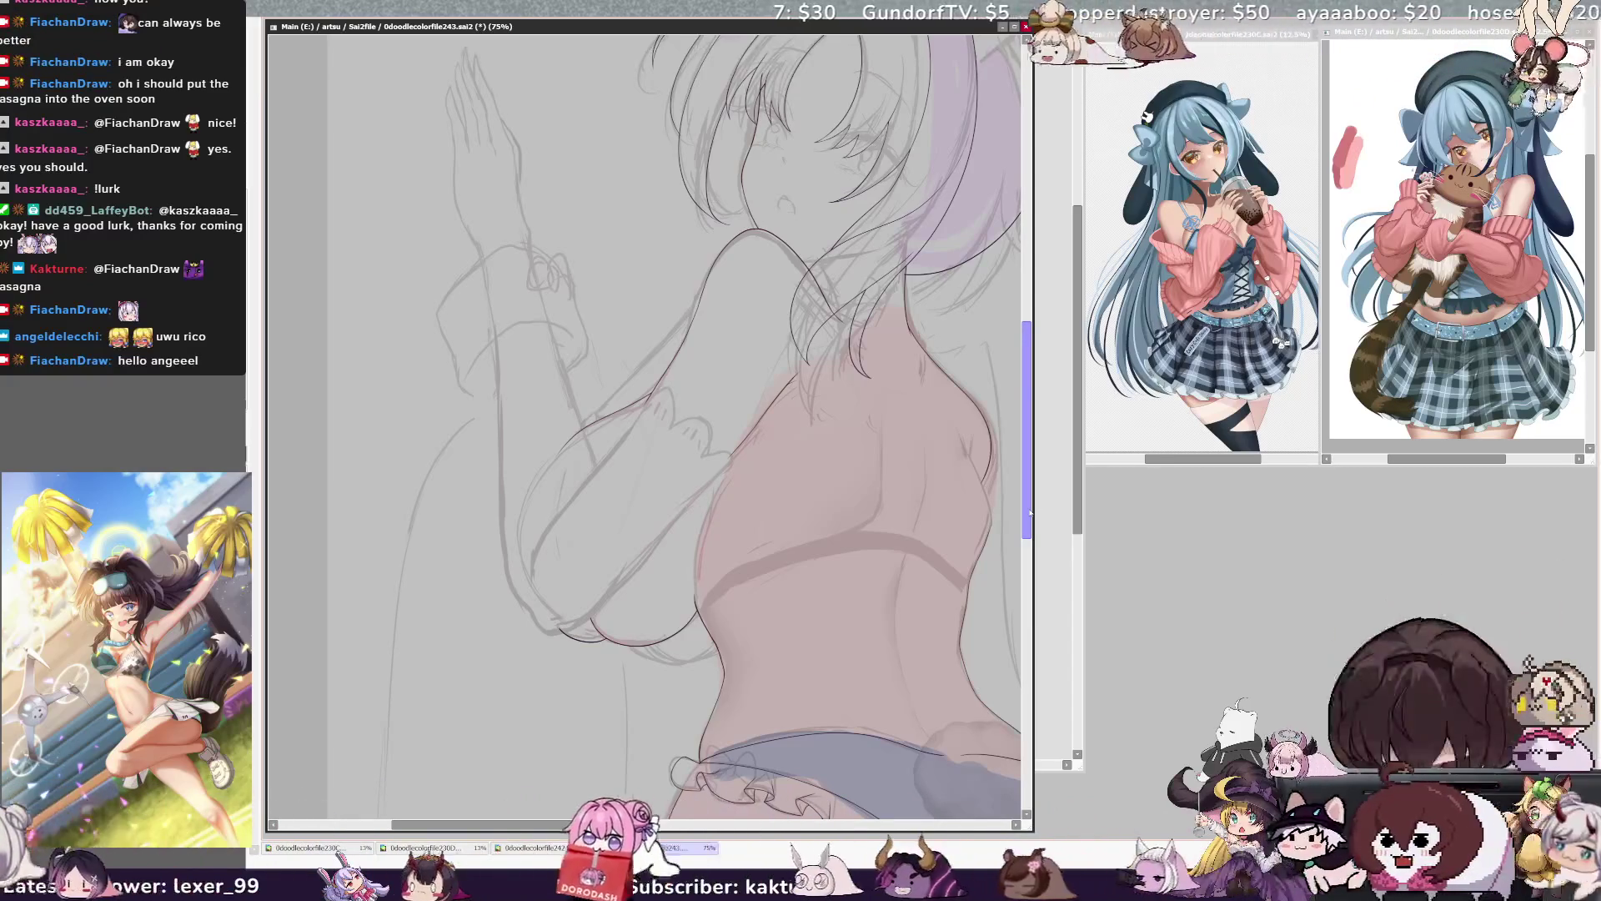
# - Sketch a diagonal line by the raised forearm and distort it with Ctrl+T to fit the arm
pyautogui.moveTo(1031, 512); pyautogui.dragTo(1031, 415)
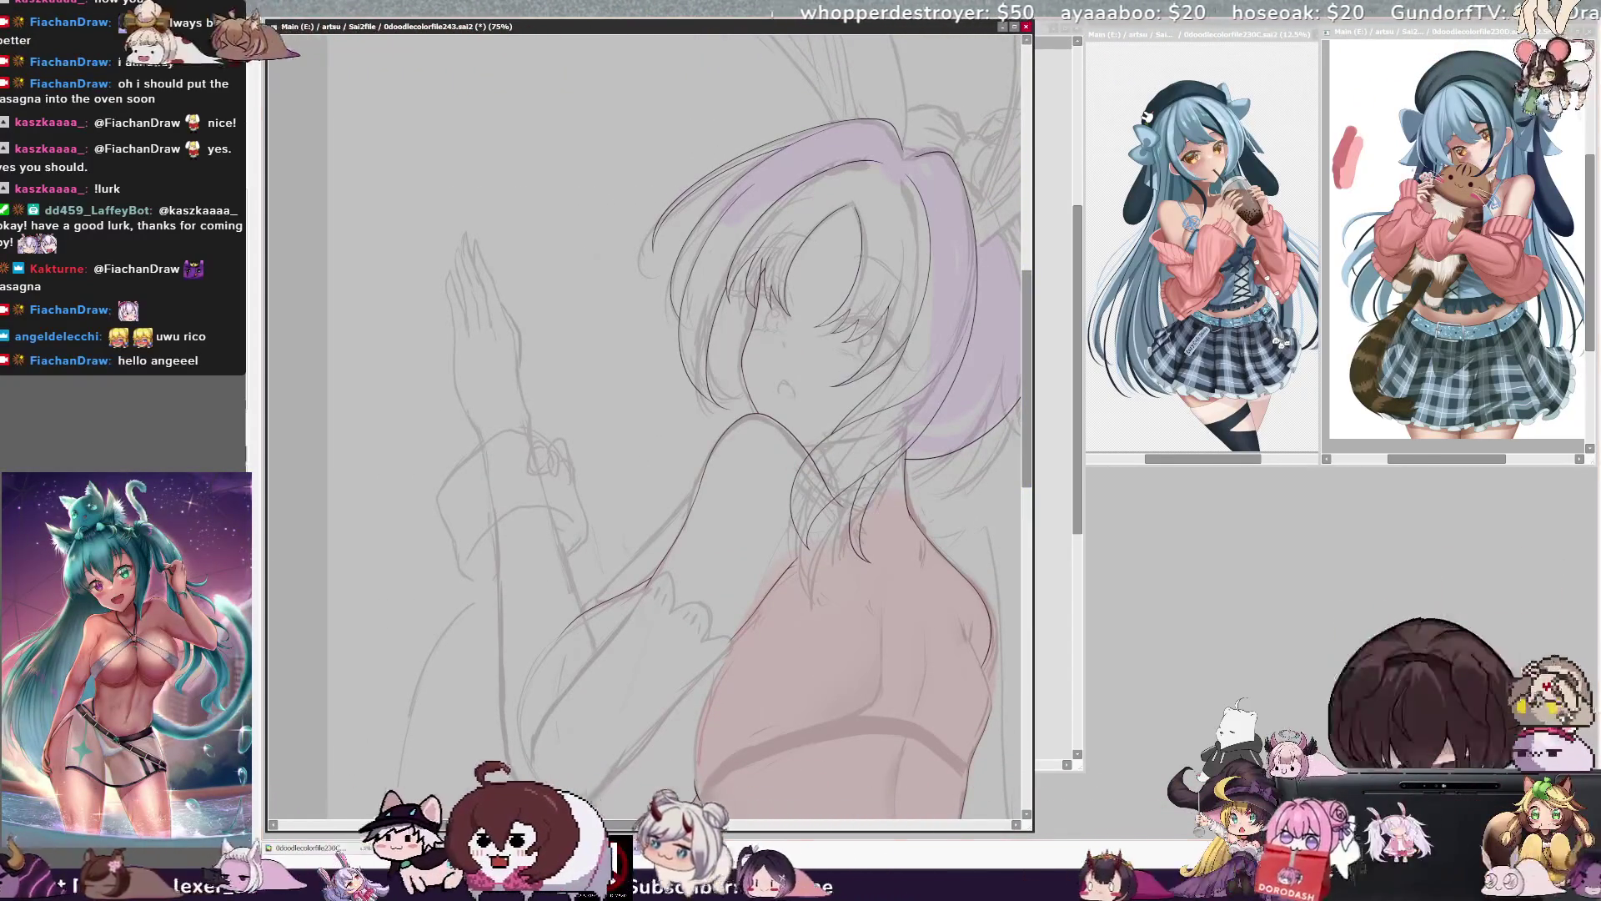
pyautogui.press('h')
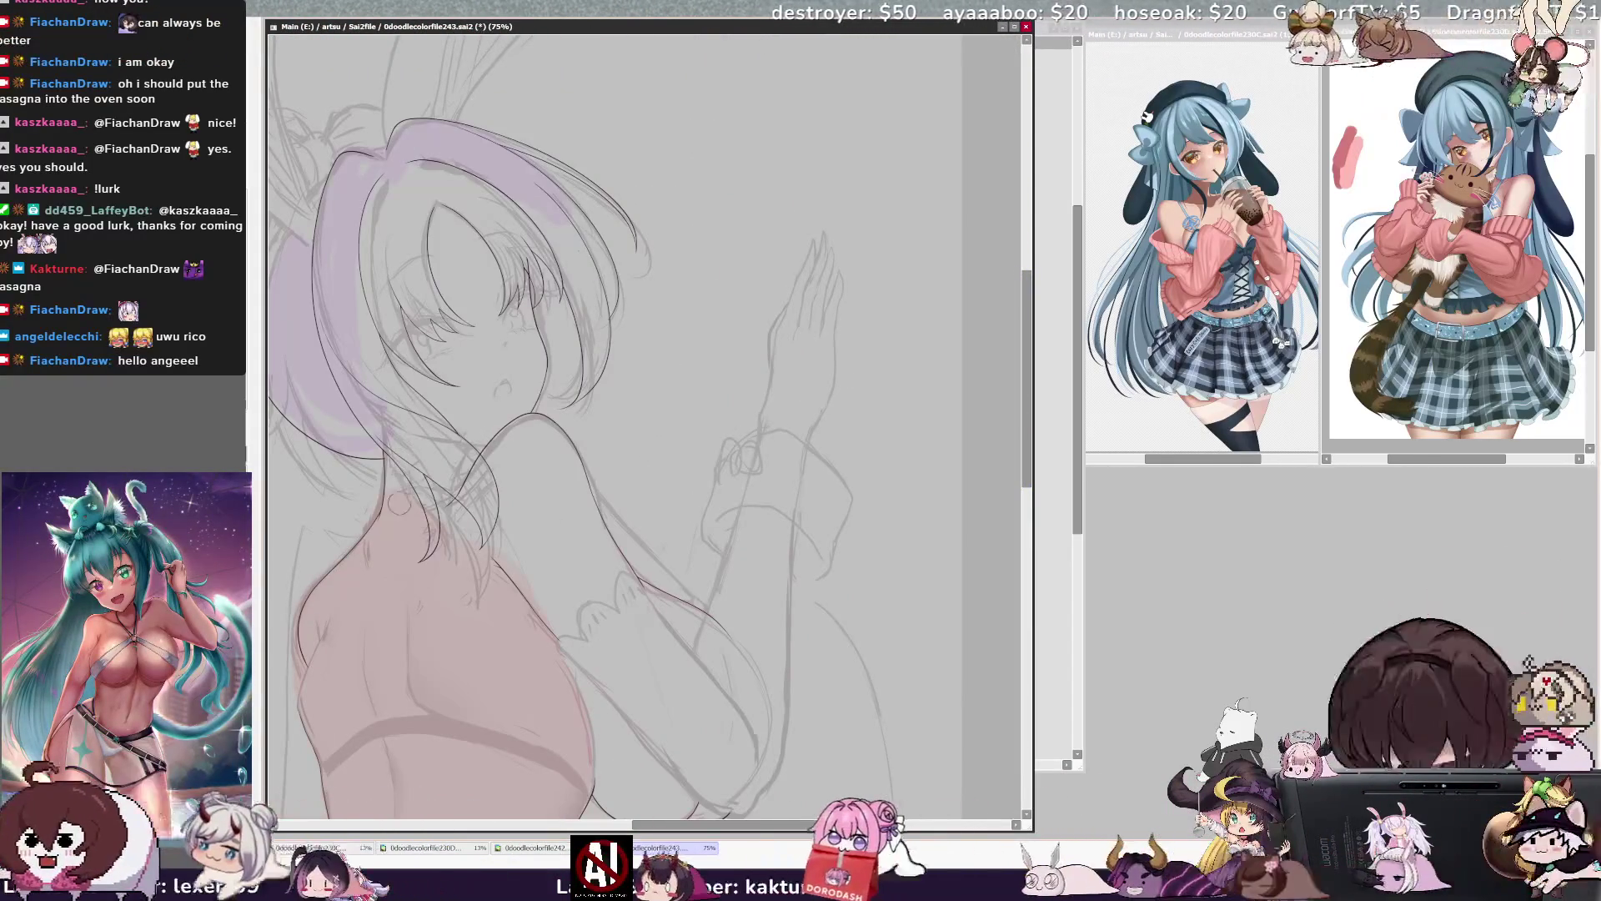
pyautogui.press('h')
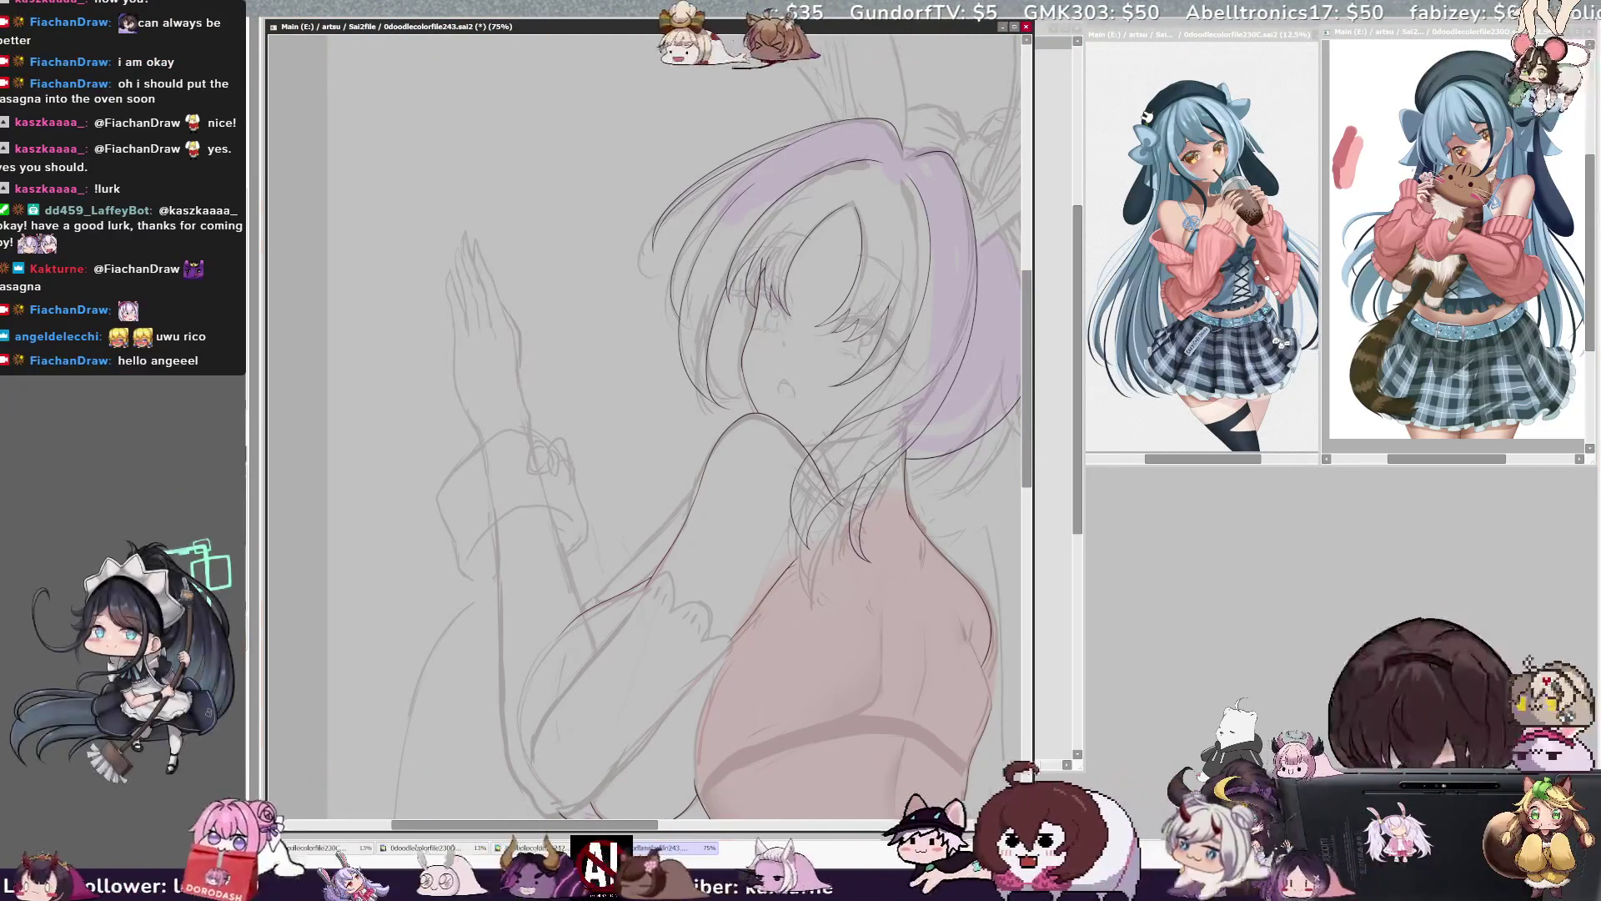
pyautogui.moveTo(583, 614)
pyautogui.mouseDown()
pyautogui.moveTo(675, 527)
pyautogui.moveTo(699, 473)
pyautogui.mouseUp()
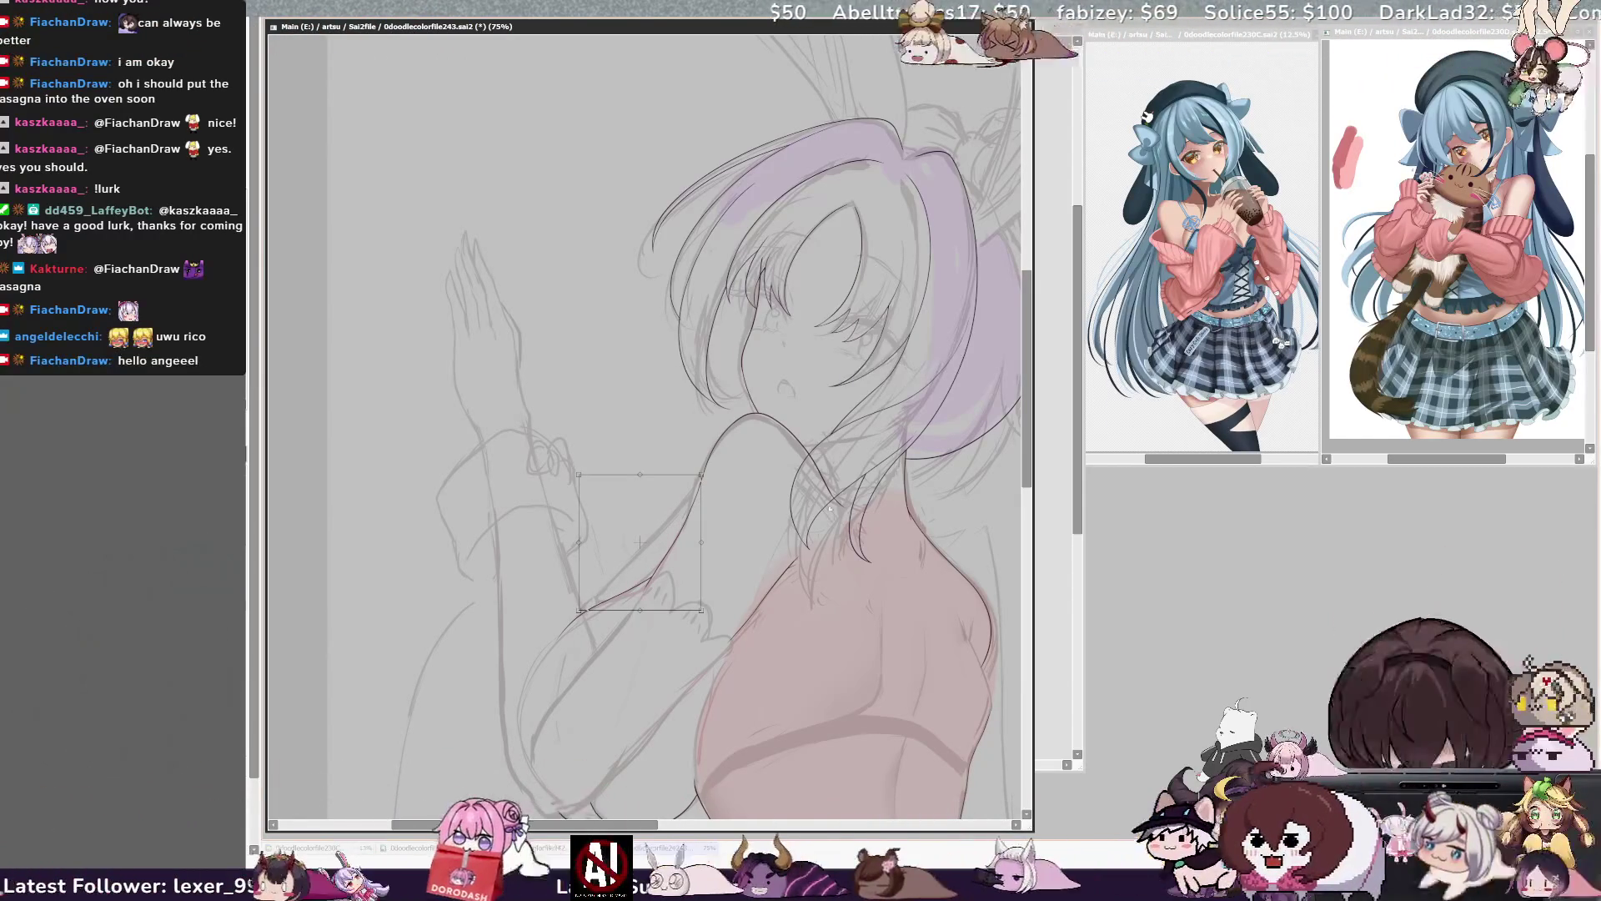
pyautogui.moveTo(701, 475)
pyautogui.mouseDown()
pyautogui.moveTo(722, 514)
pyautogui.moveTo(740, 499)
pyautogui.mouseUp()
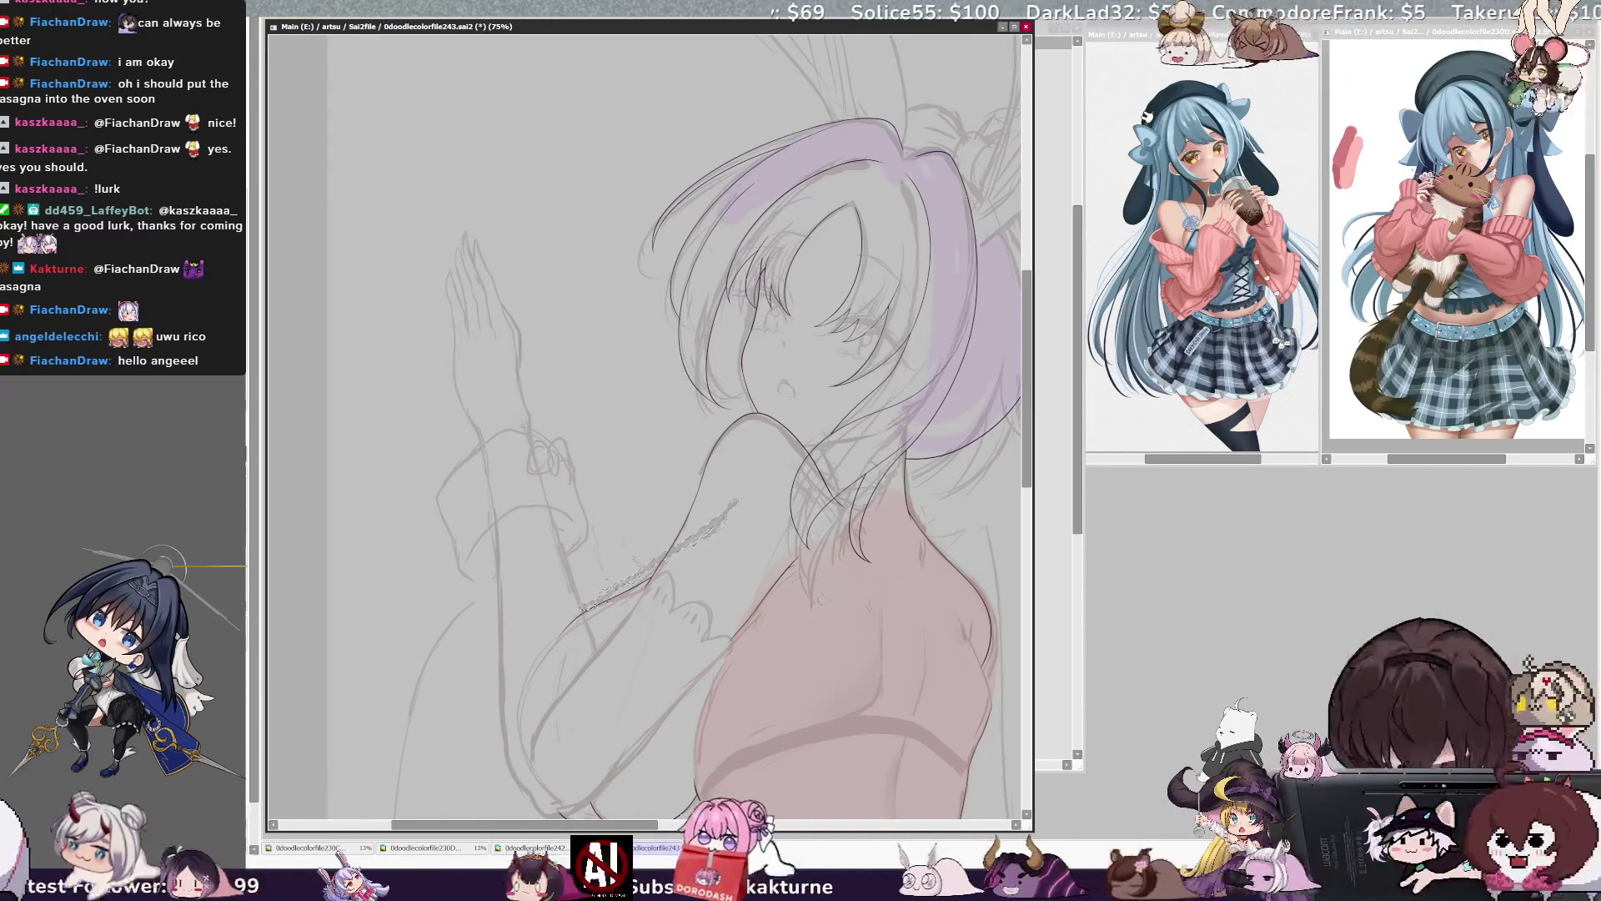
pyautogui.press('Return')
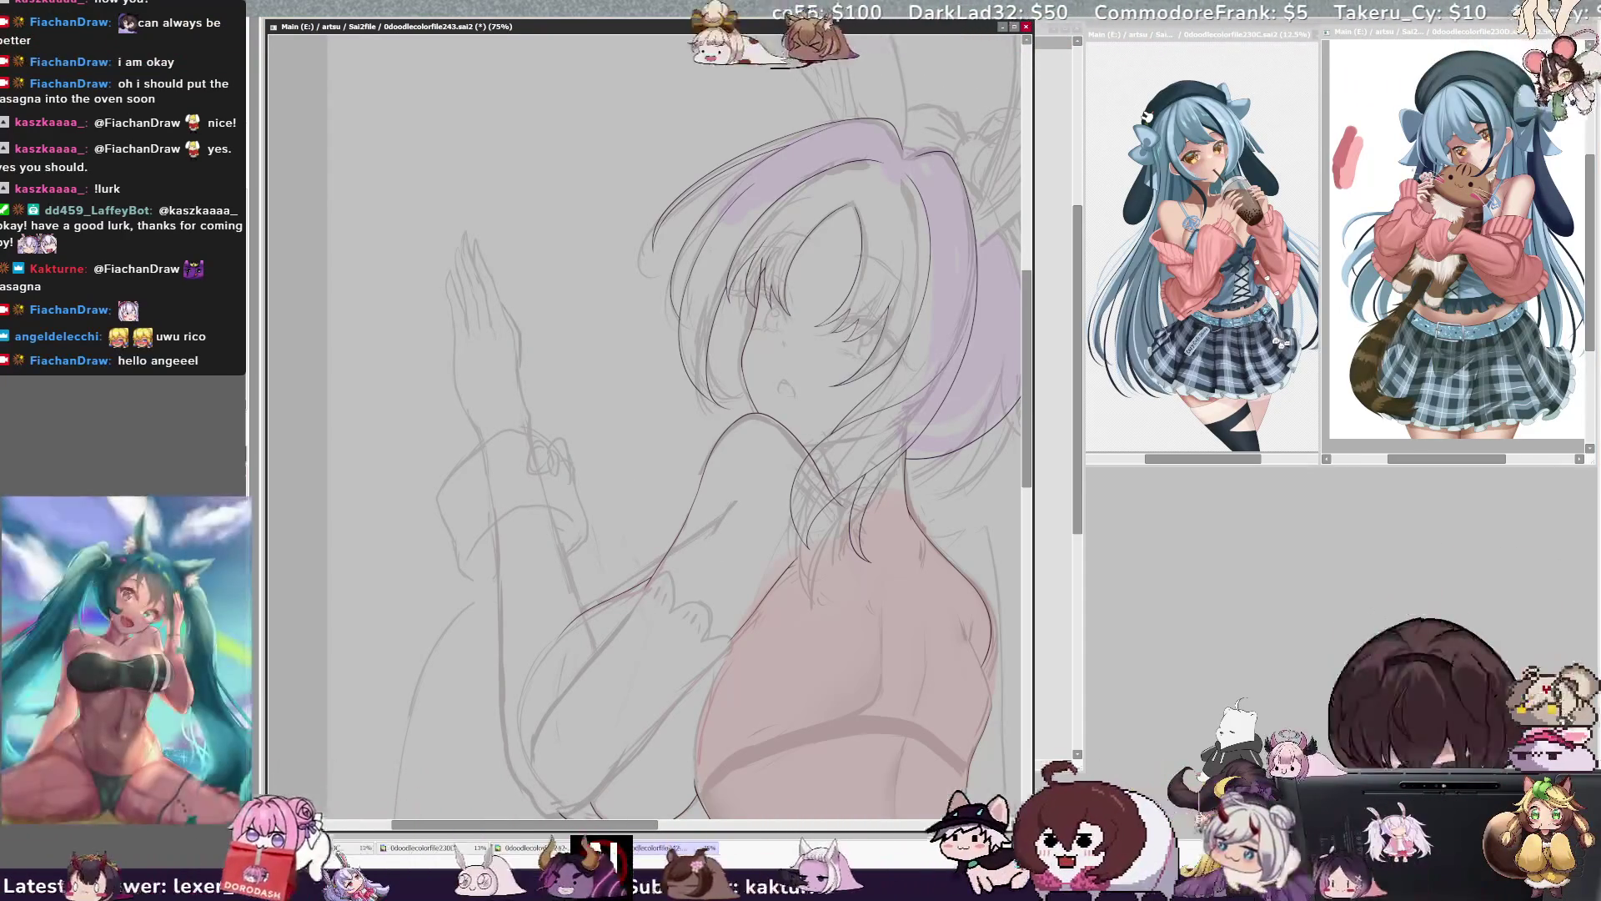
pyautogui.scroll(-3, 1026, 450)
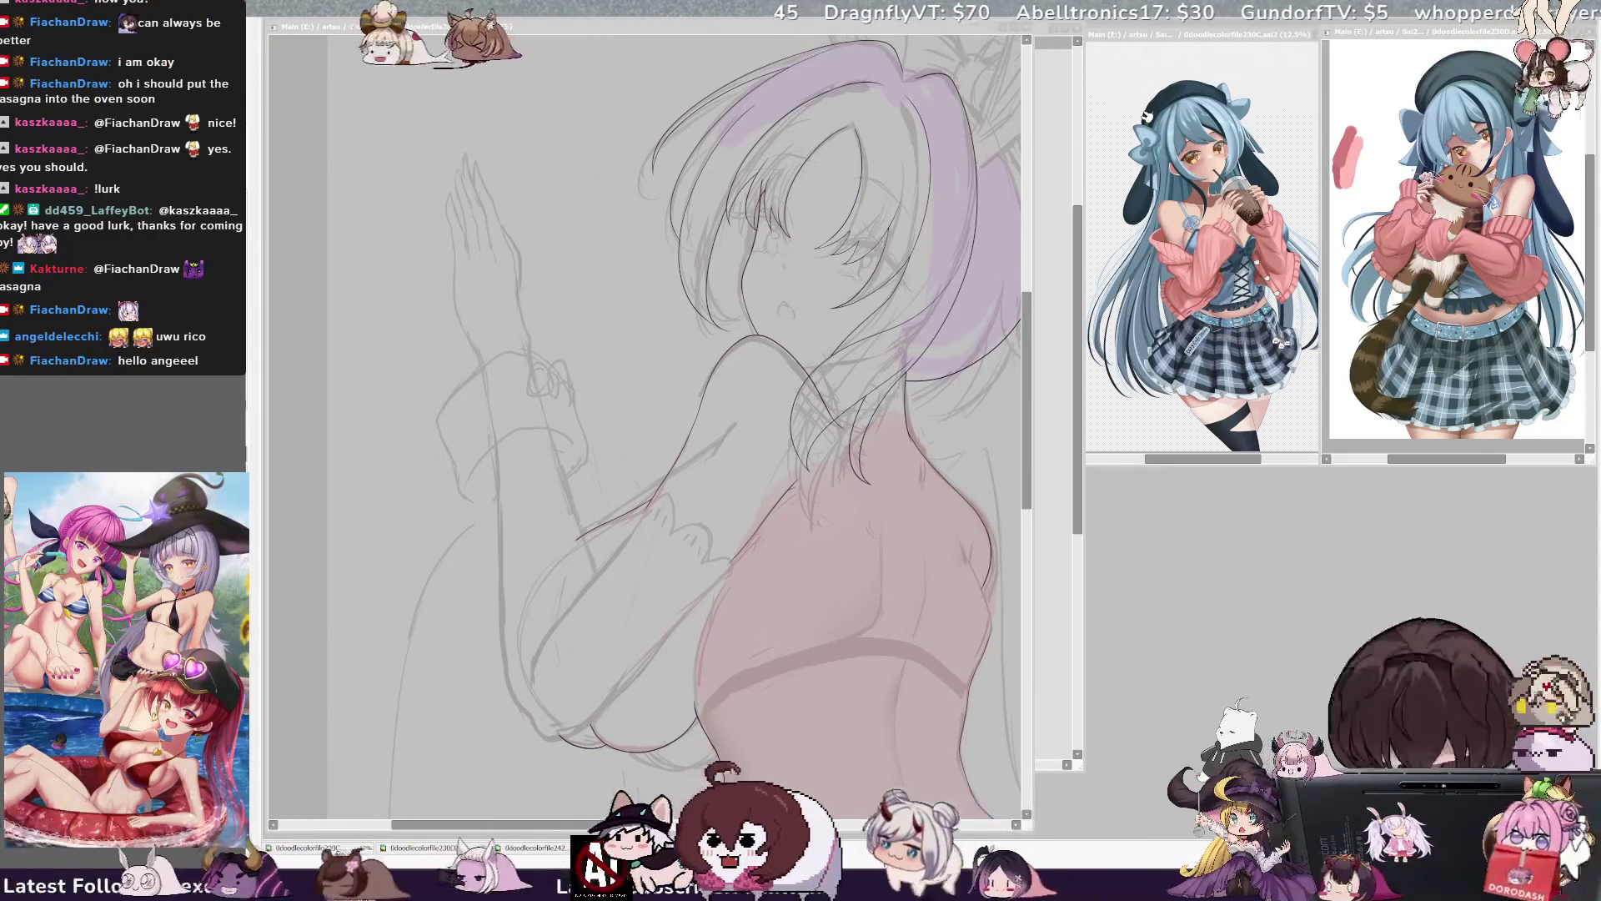
# - Zoom the canvas out to 33.3% to show the whole figure and colour swatches
pyautogui.click(552, 113)
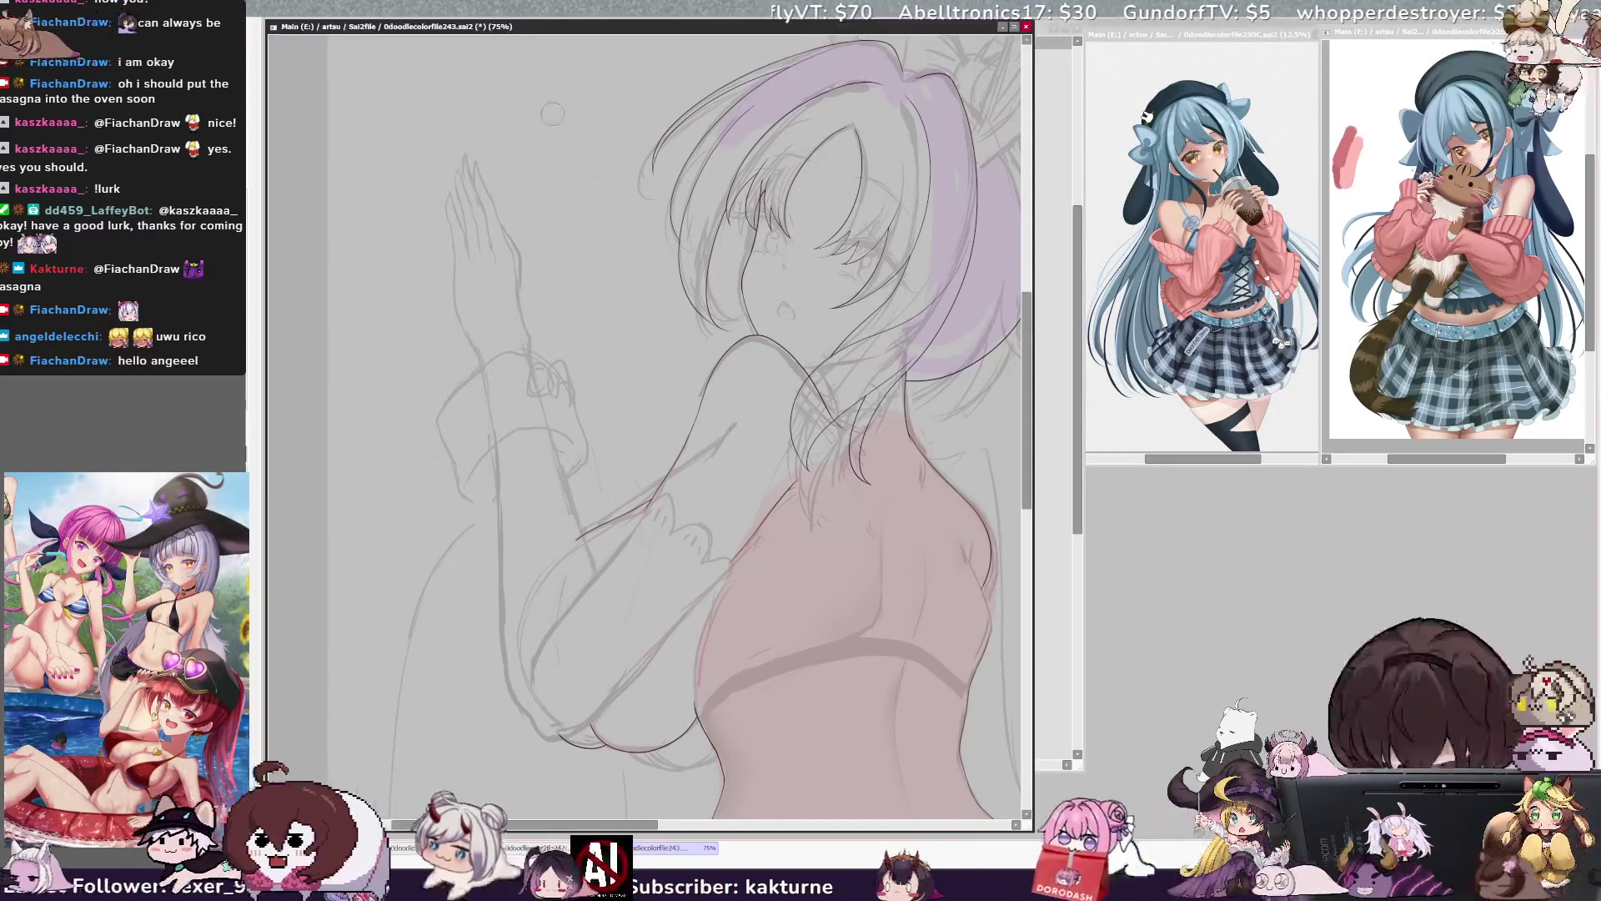
pyautogui.moveTo(430, 26); pyautogui.dragTo(432, 30)
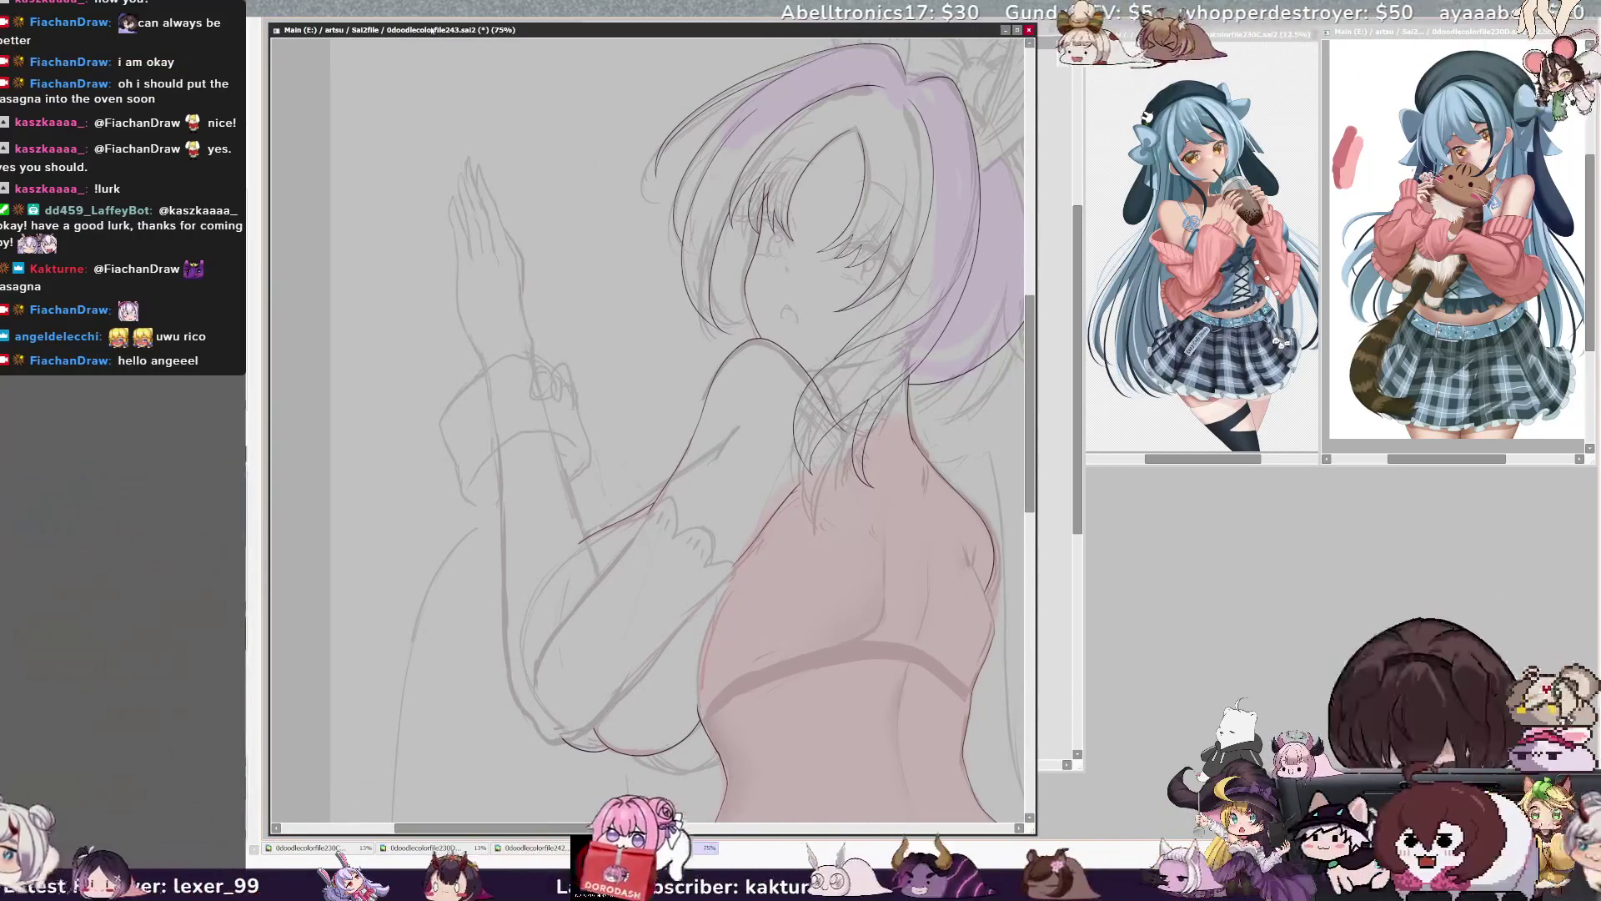
pyautogui.hotkey('ctrl', '-')
pyautogui.hotkey('ctrl', '-')
pyautogui.hotkey('ctrl', '-')
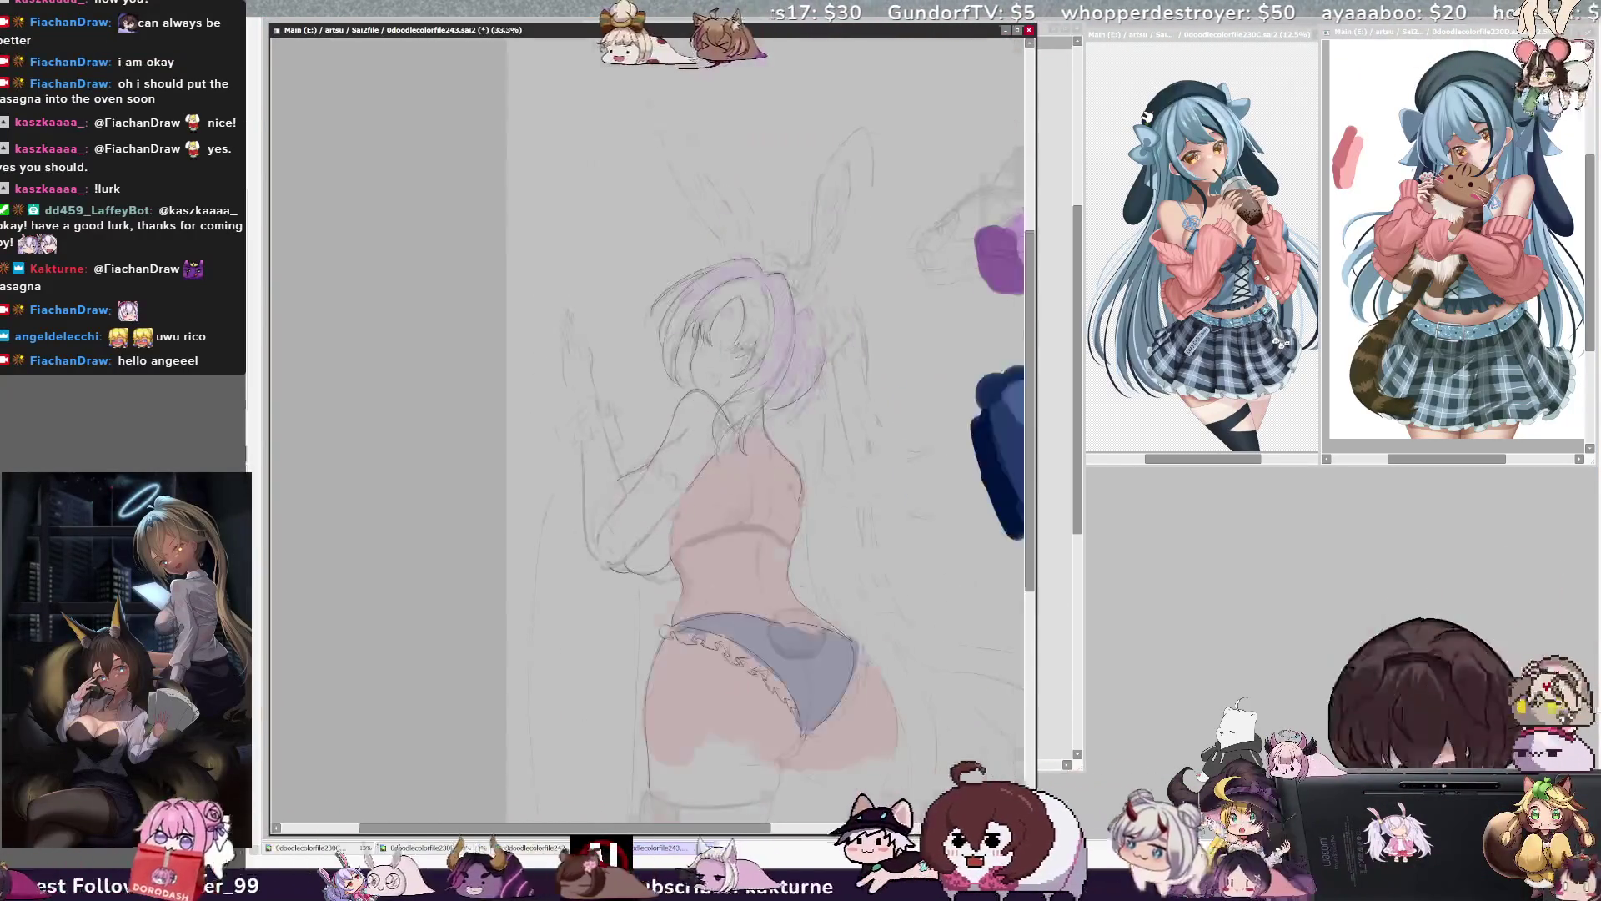
# - Mirror the view, tilt it counter-clockwise and zoom to 75% on the hips and panties
pyautogui.moveTo(1031, 518); pyautogui.dragTo(1033, 575)
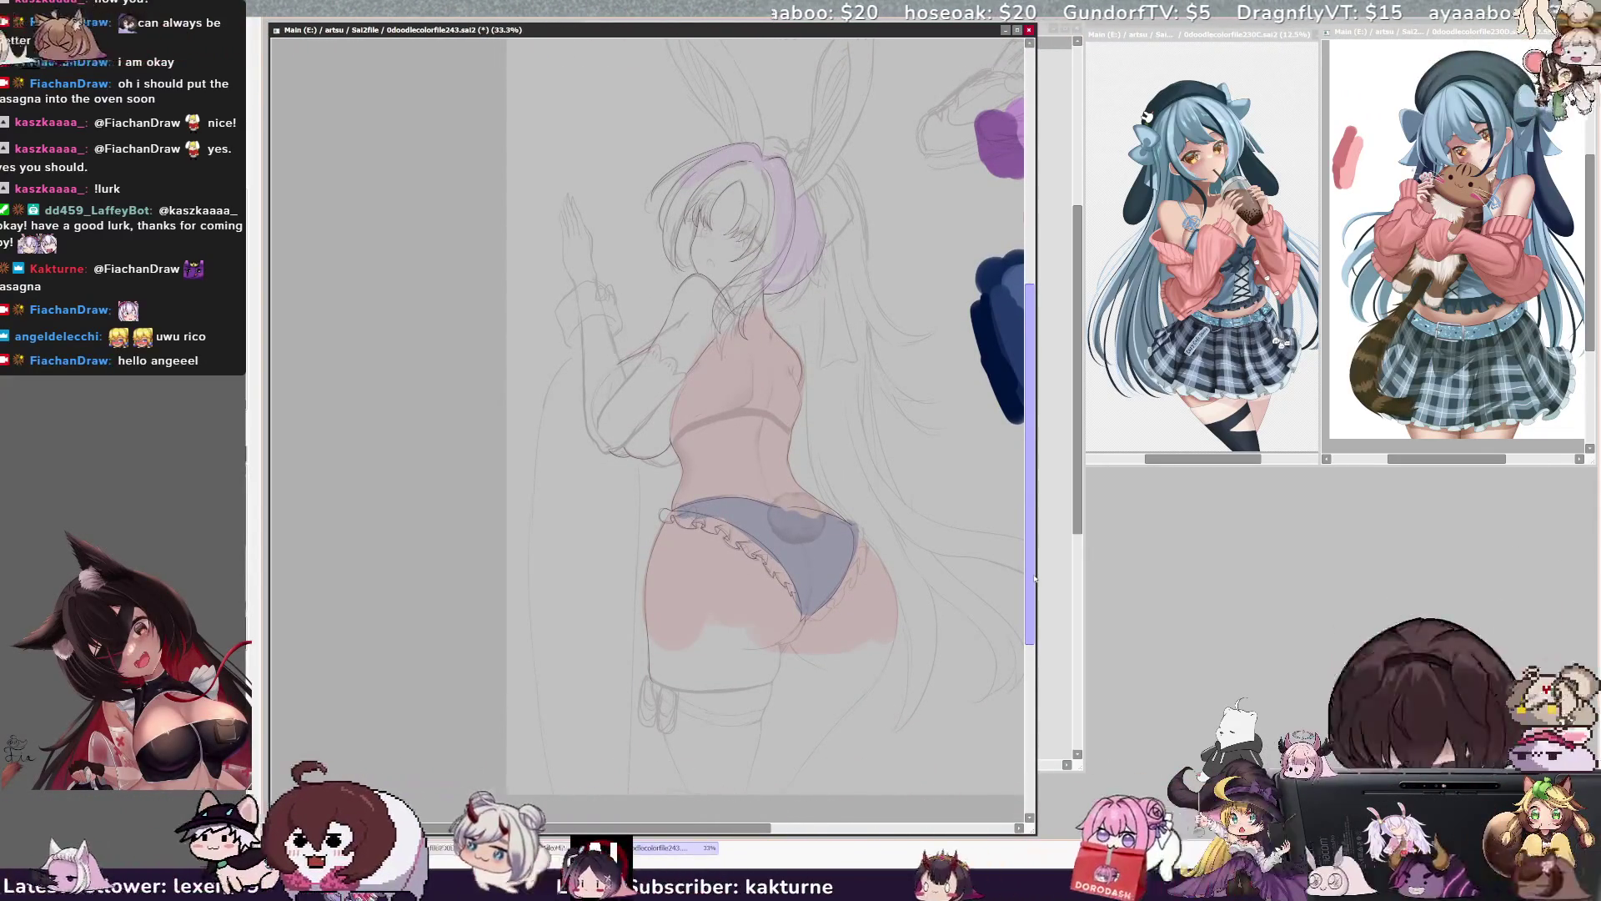
pyautogui.moveTo(1035, 578); pyautogui.dragTo(1030, 577)
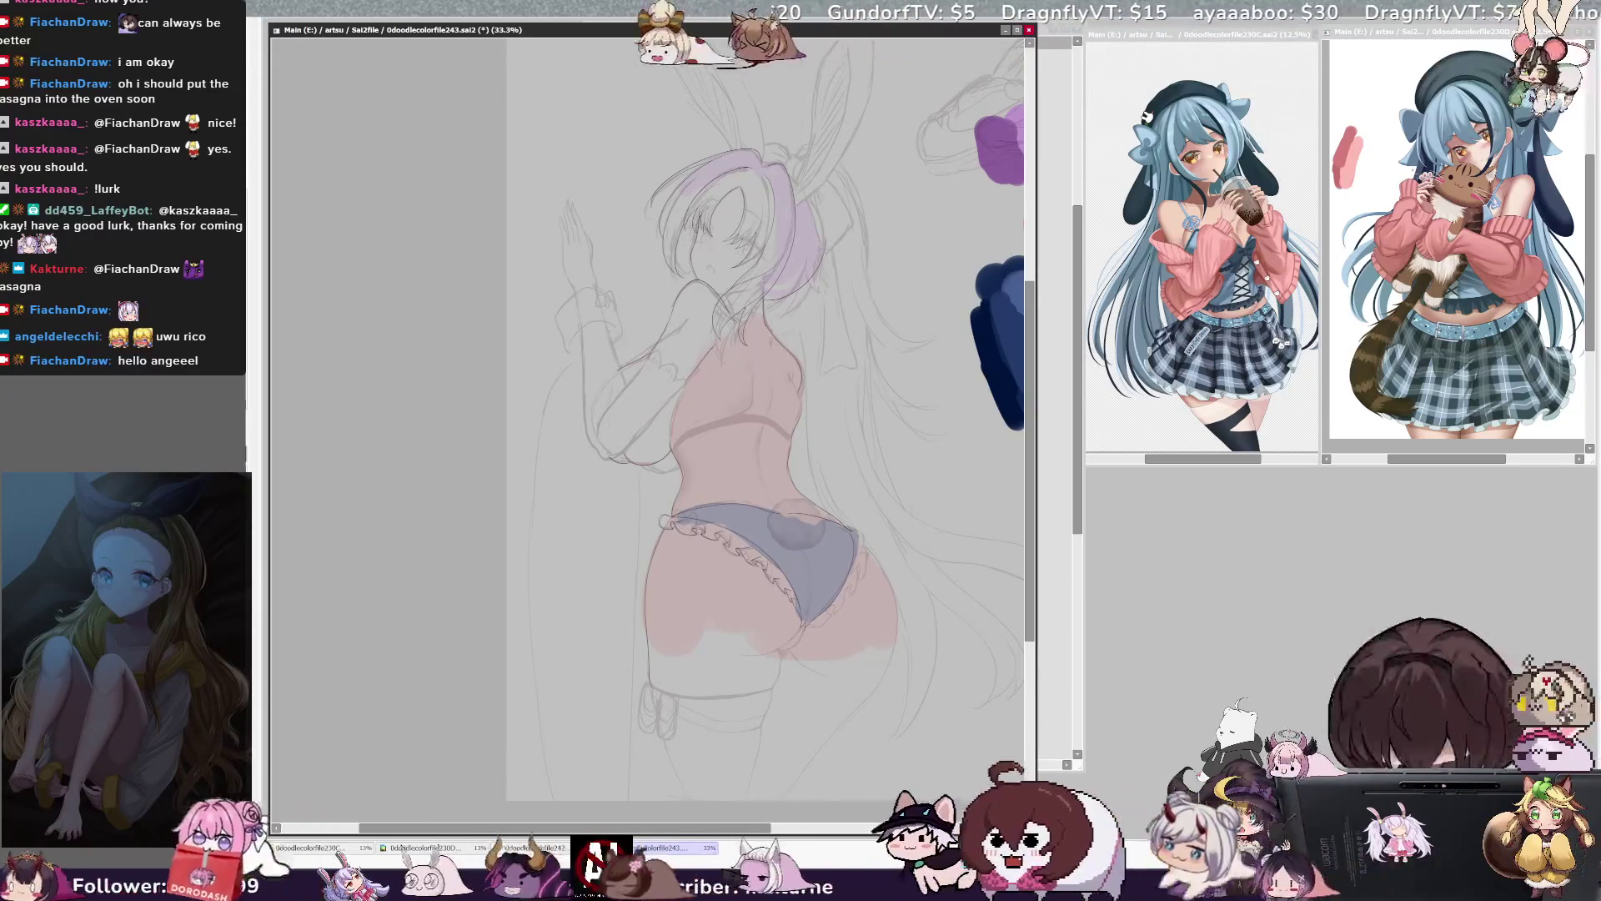
pyautogui.press('h')
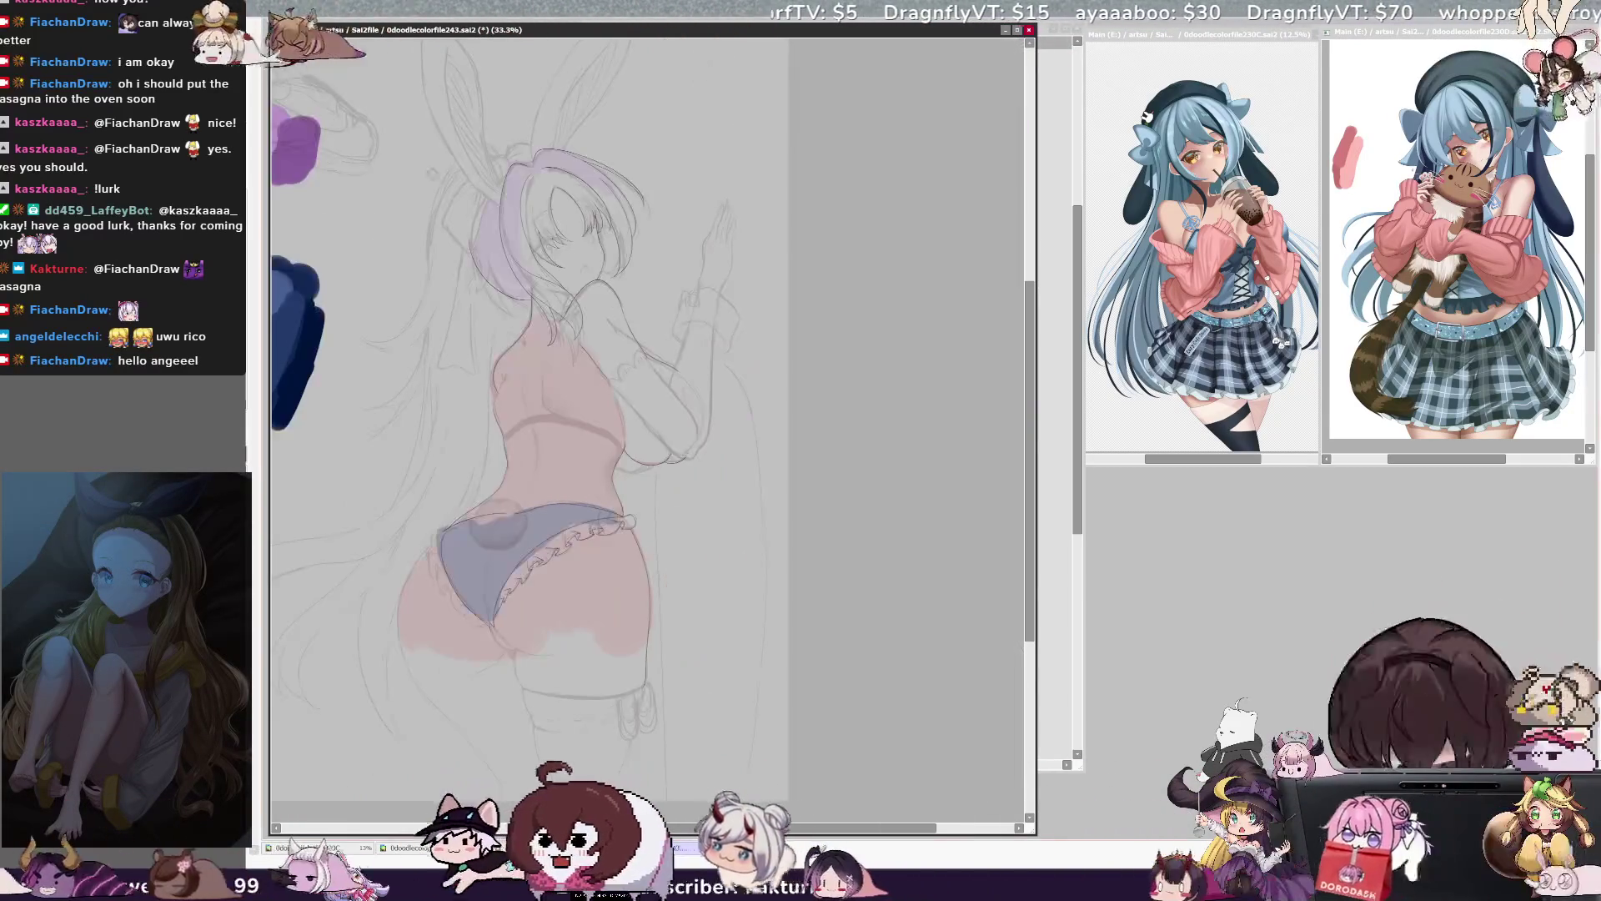
pyautogui.press('Delete')
pyautogui.press('Delete')
pyautogui.press('Delete')
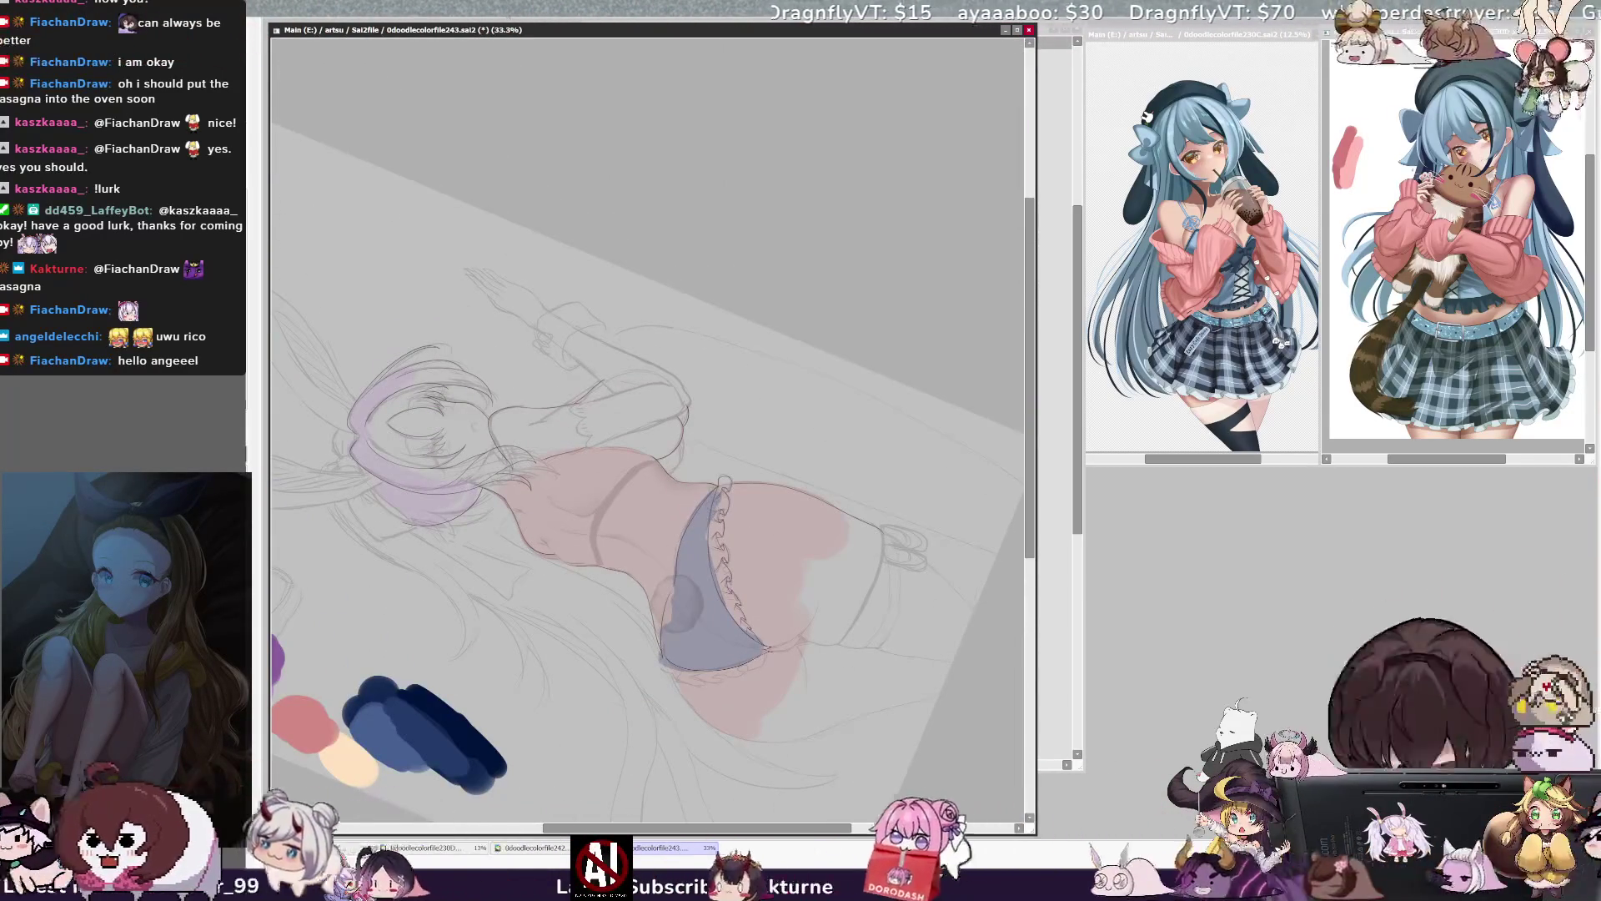
pyautogui.press('pageup')
pyautogui.press('pageup')
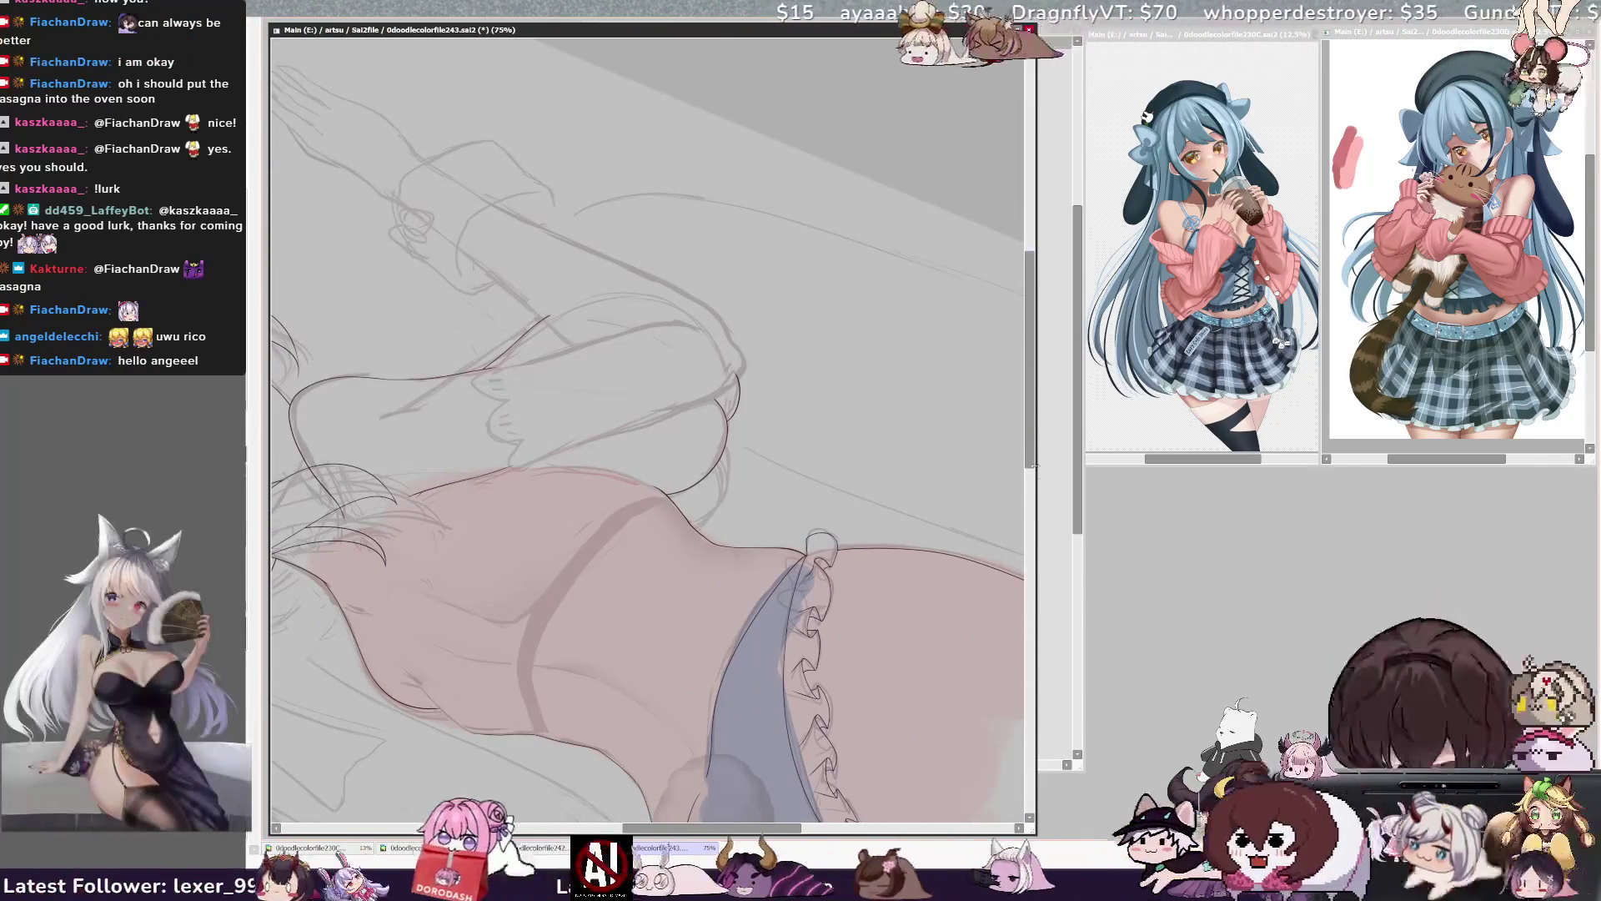
# - Airbrush a soft grey shadow on the buttock under the panties, then zoom out to 25%
pyautogui.scroll(-3, 980, 536)
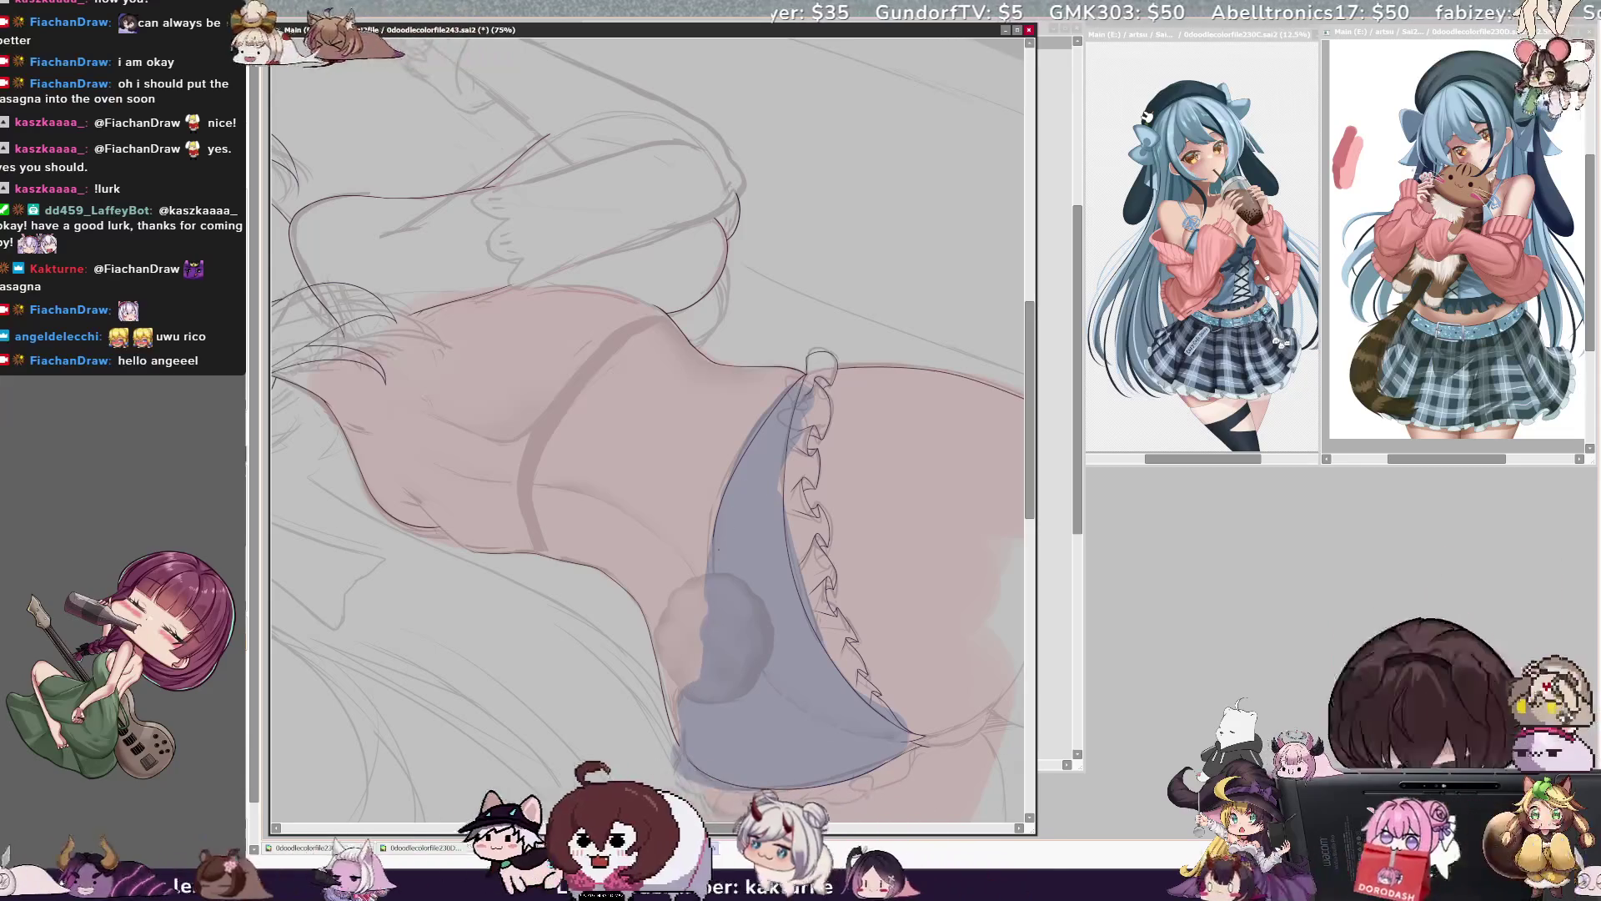
pyautogui.moveTo(734, 651); pyautogui.dragTo(713, 557)
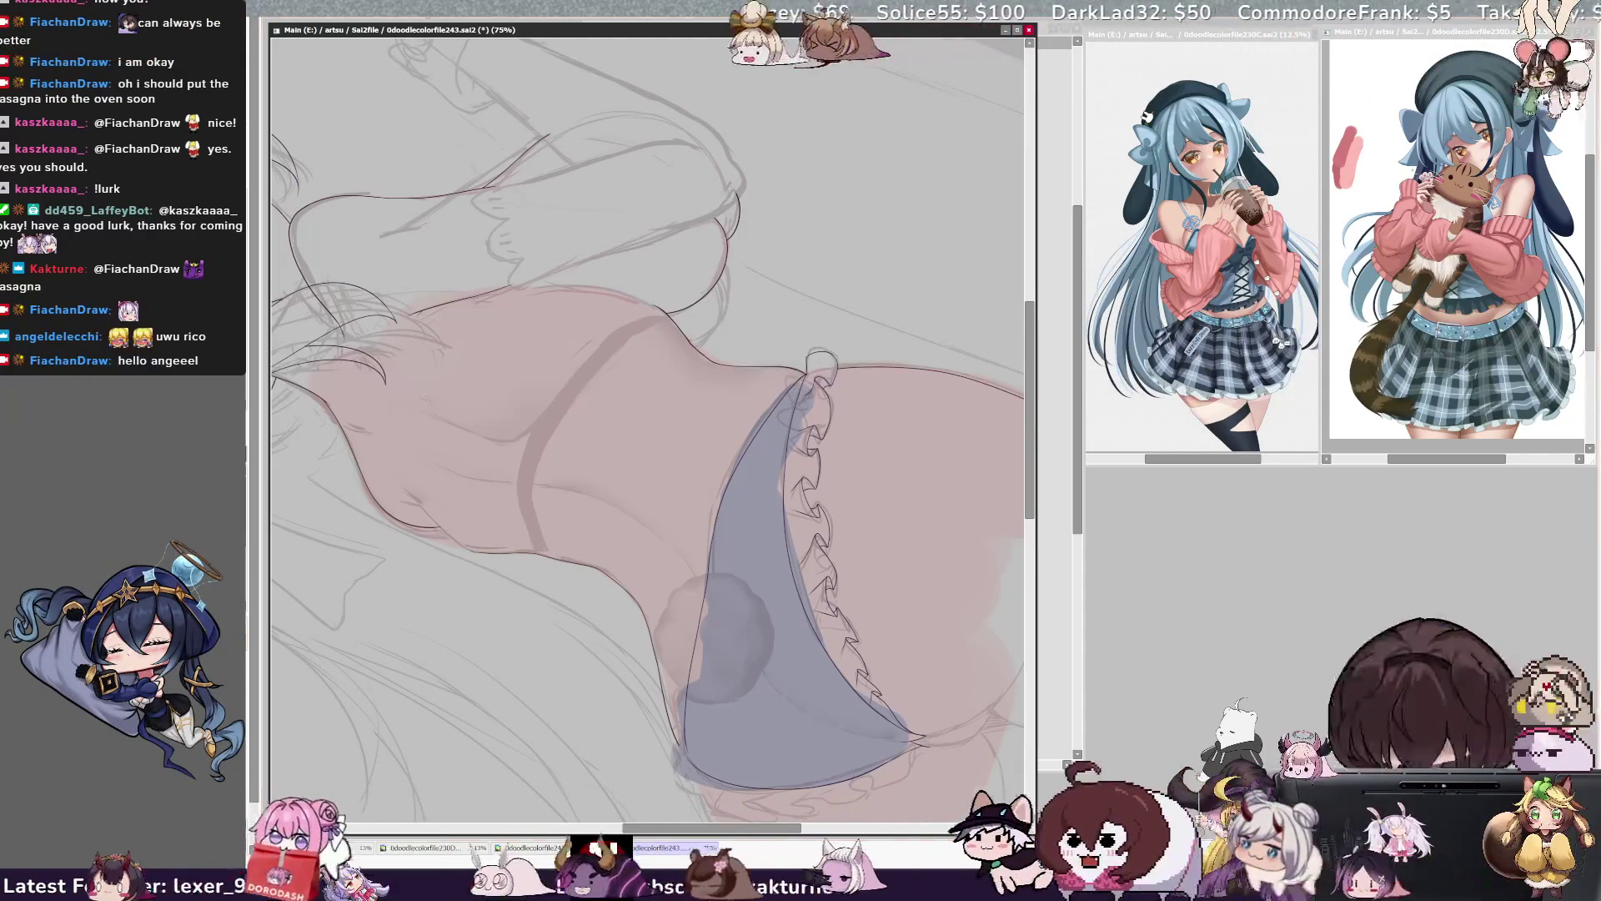
pyautogui.press('-')
pyautogui.press('-')
pyautogui.press('-')
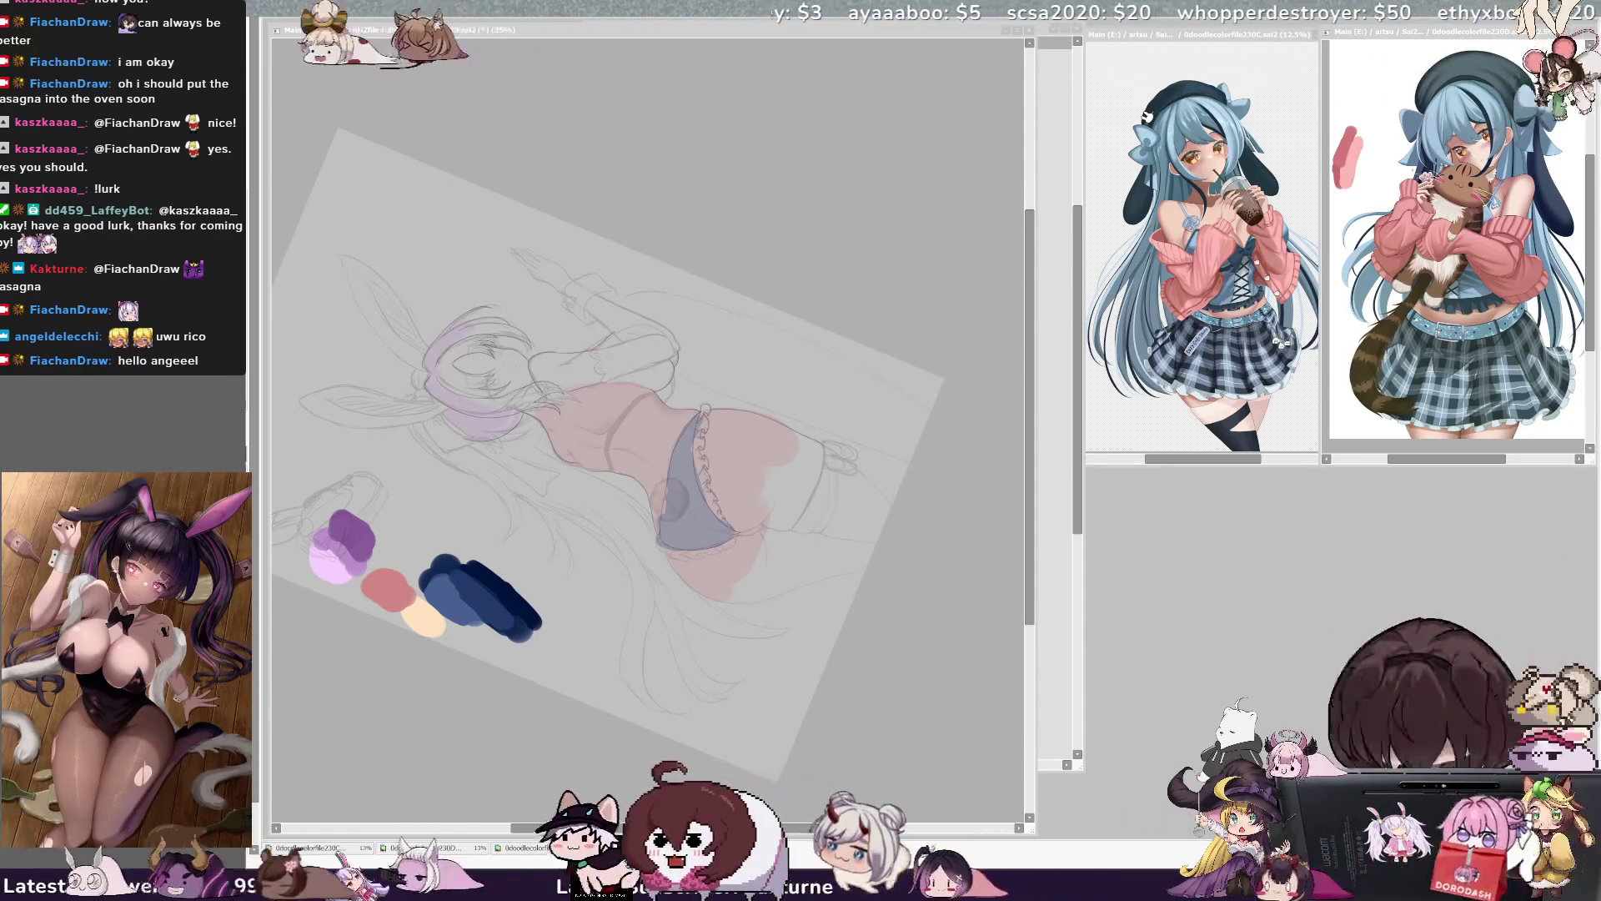
# - Unmirror and straighten the view, then zoom to 75% on the head and bunny ears
pyautogui.hotkey('alt', 'Tab')
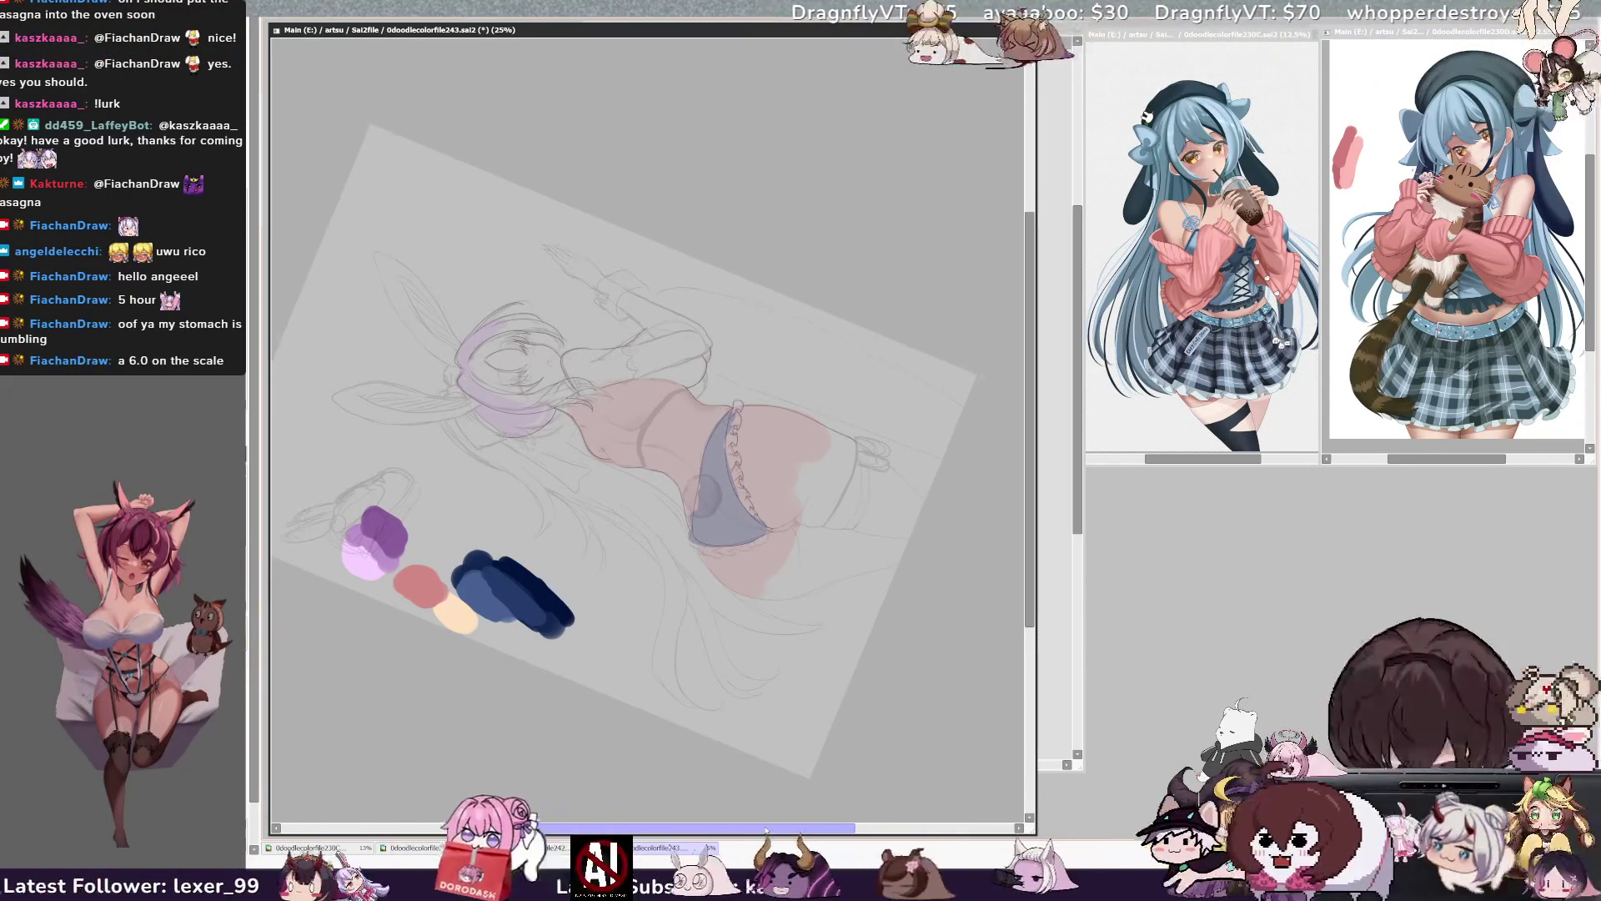
pyautogui.moveTo(780, 828); pyautogui.dragTo(761, 828)
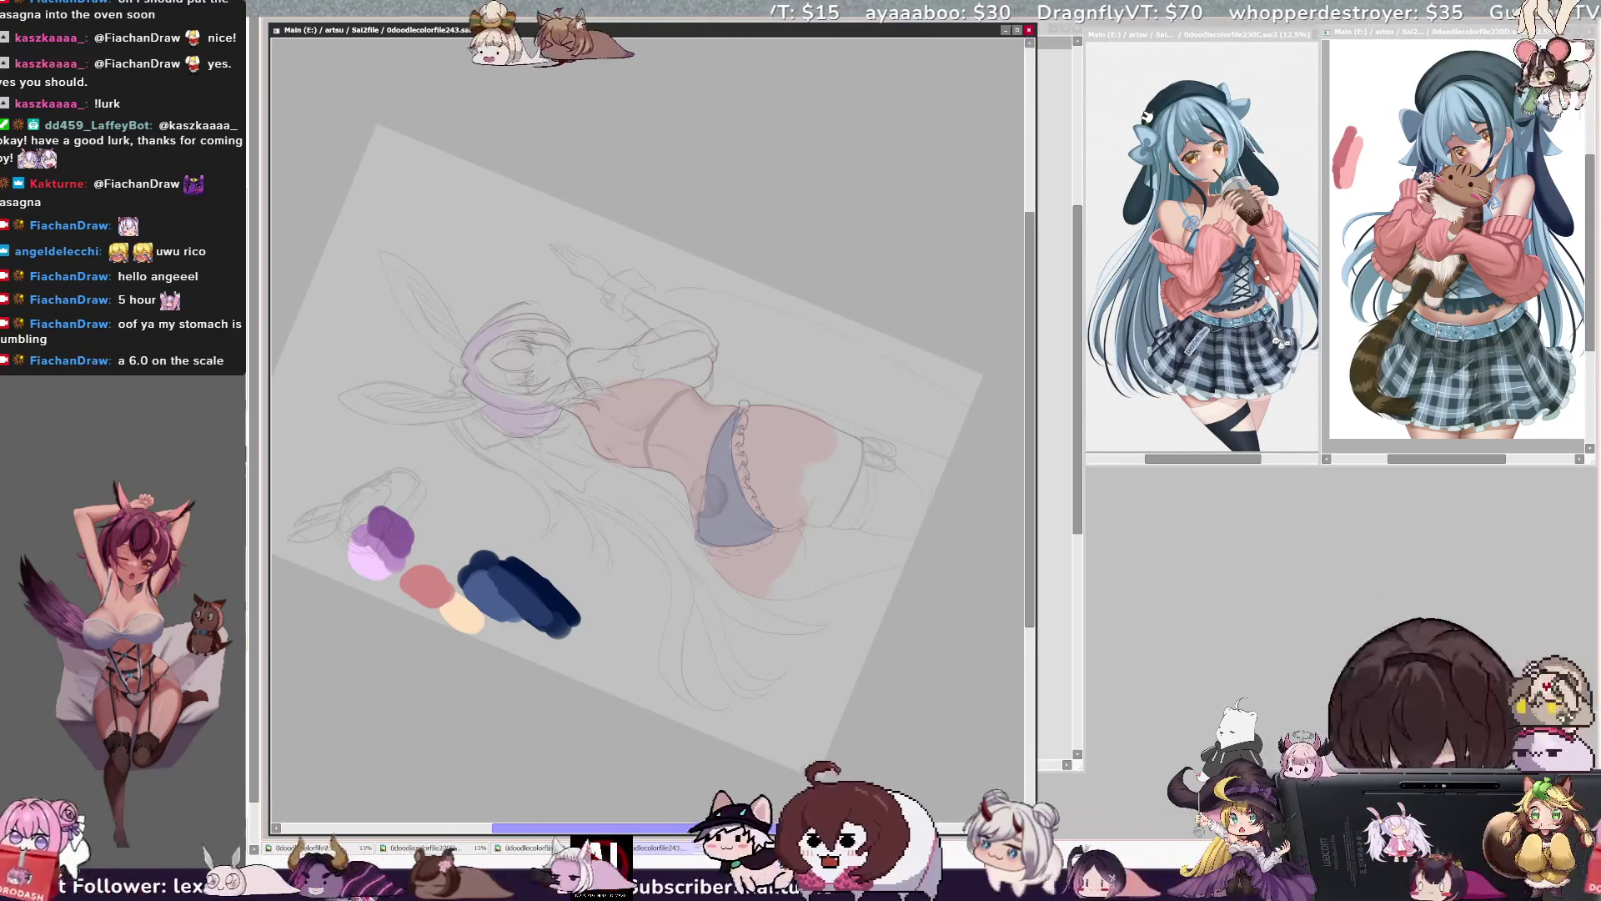
pyautogui.press('h')
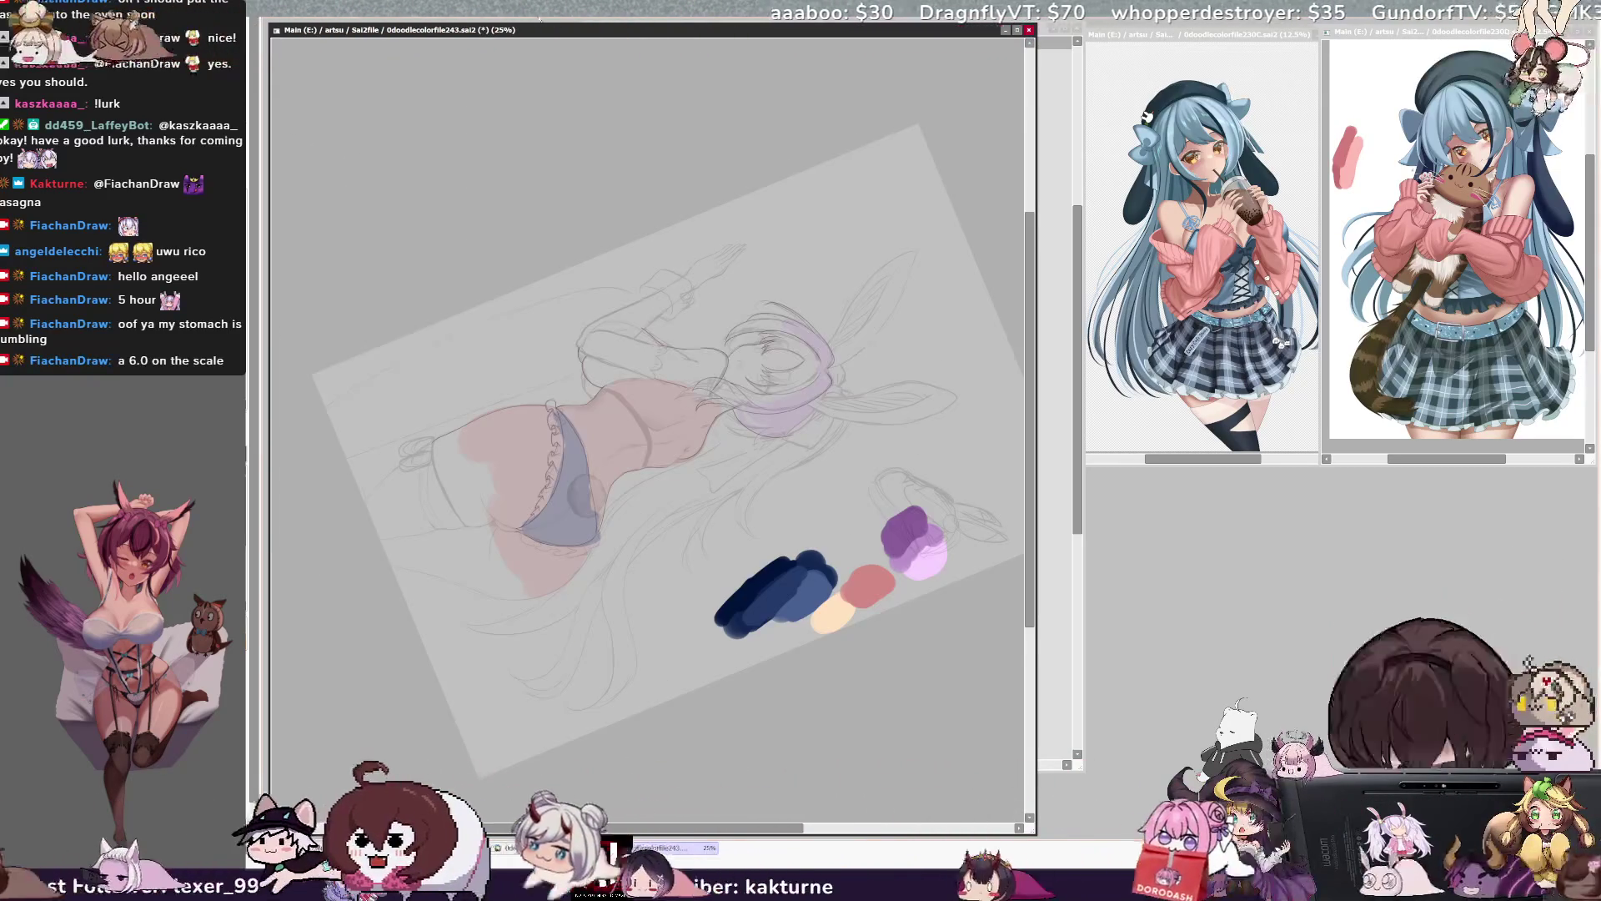
pyautogui.press('Home')
pyautogui.press('pageup')
pyautogui.press('pageup')
pyautogui.scroll(5, 646, 429)
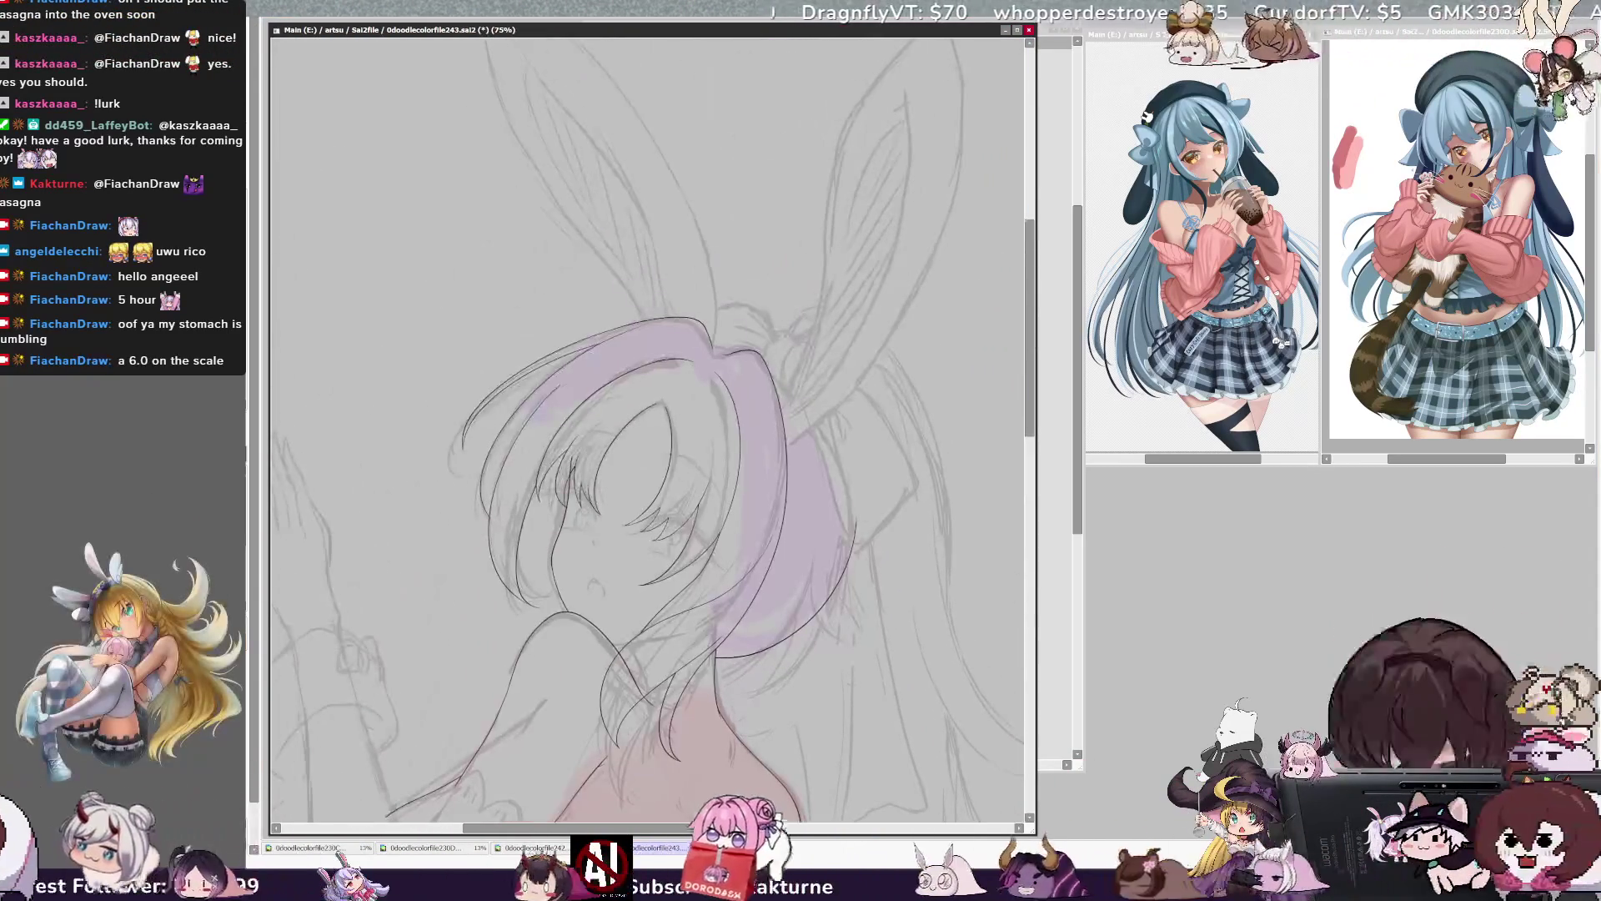
# - Retrace the left bunny ear's outer edge, undoing one stray stroke
pyautogui.scroll(3, 647, 429)
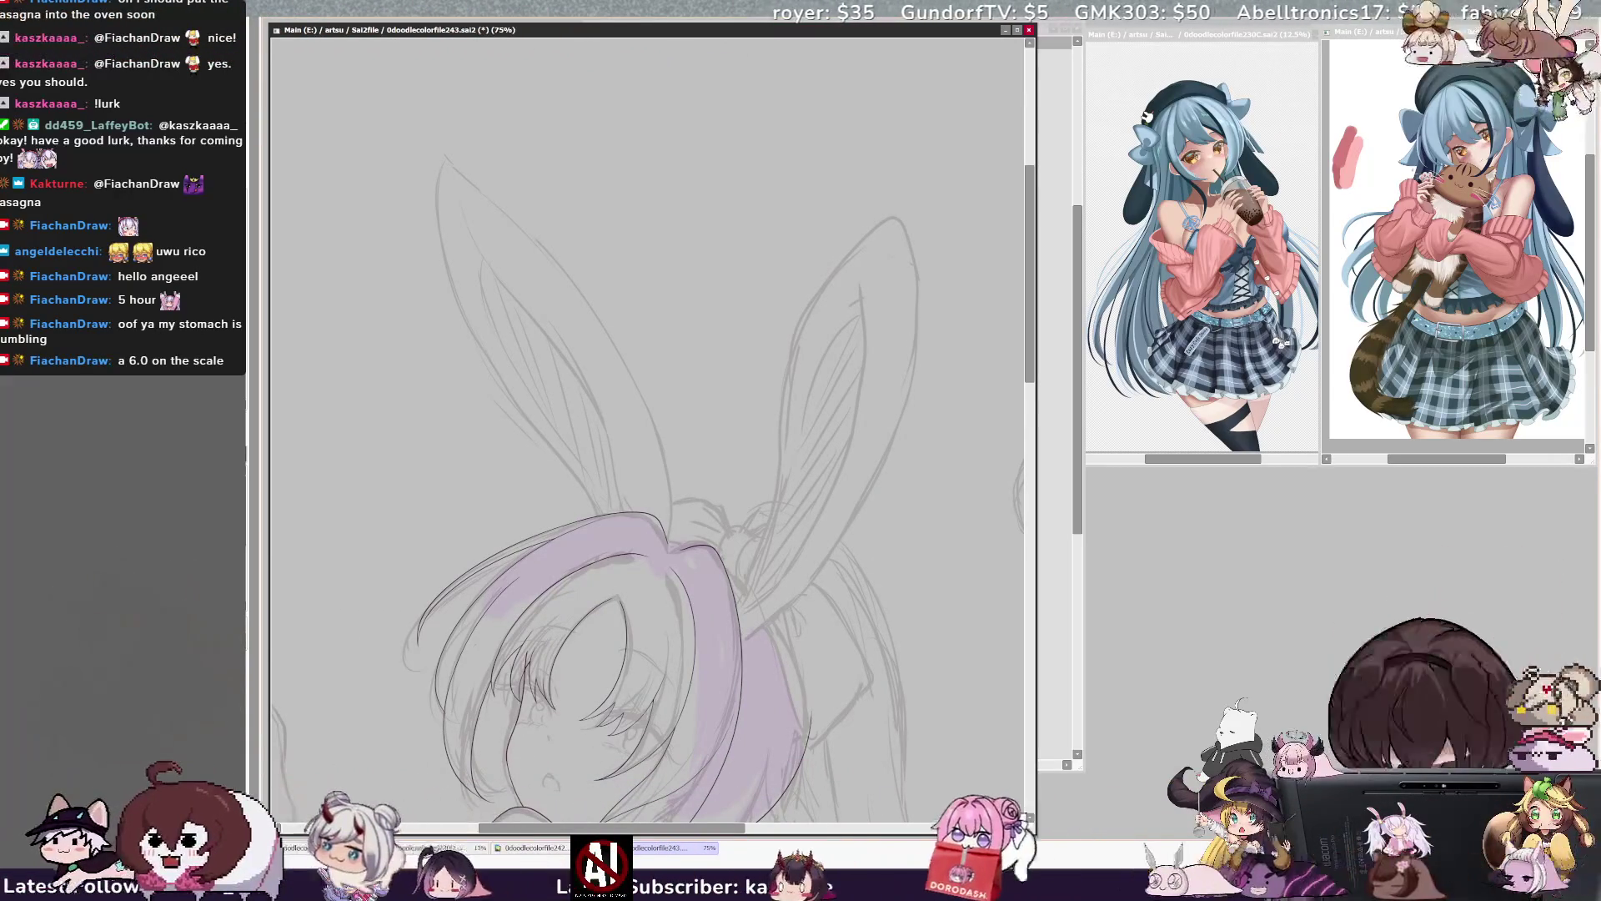
pyautogui.moveTo(668, 501); pyautogui.dragTo(528, 234)
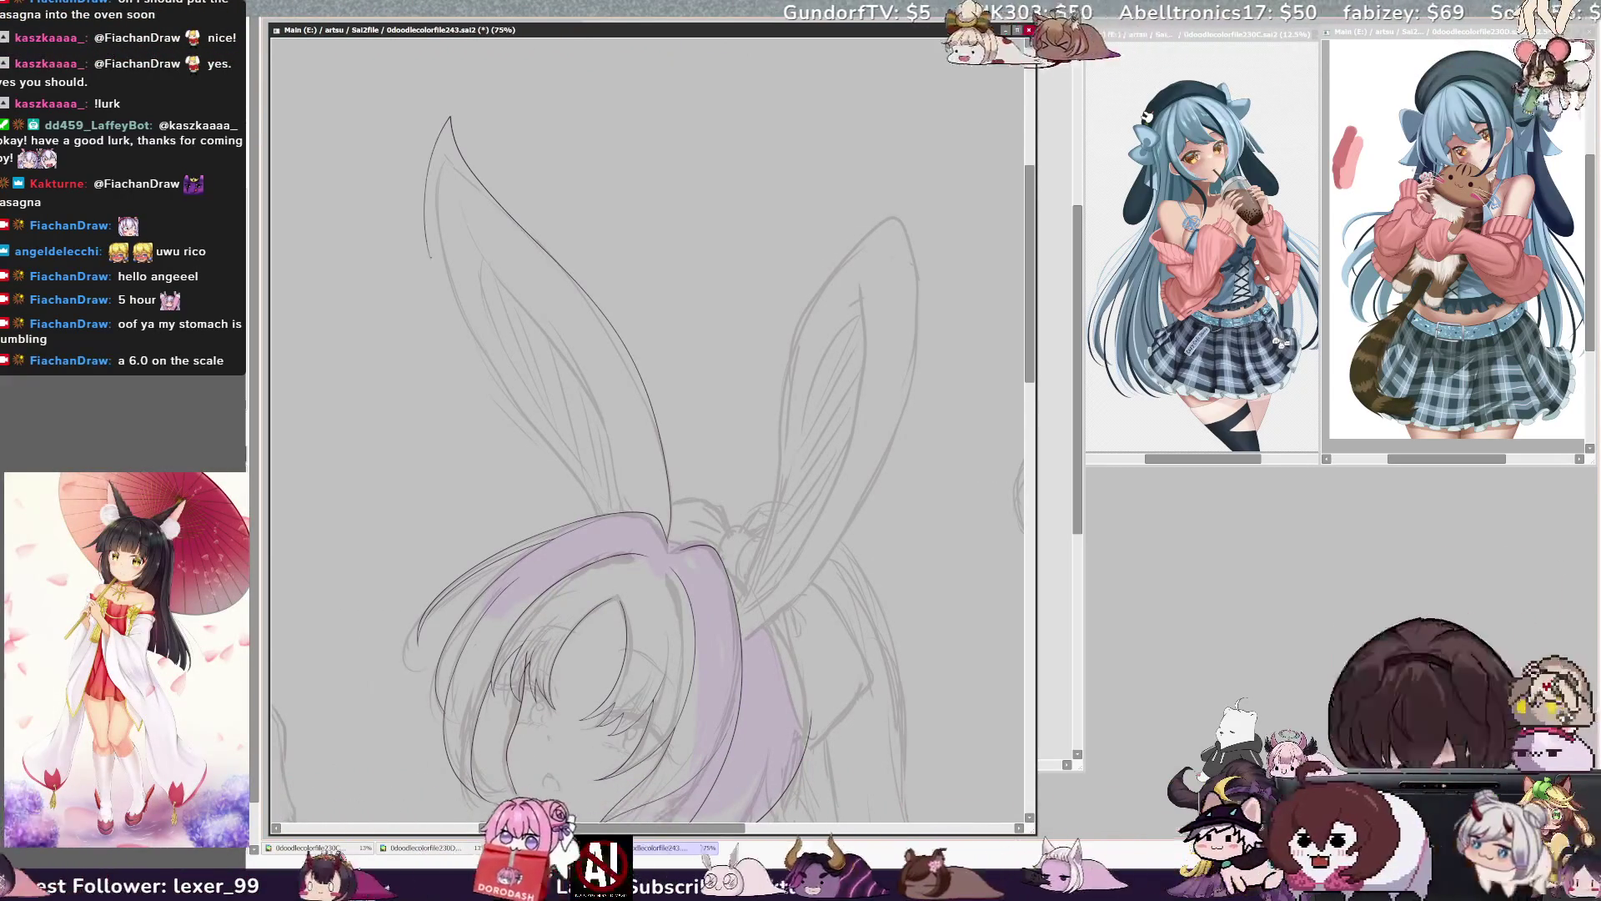
pyautogui.moveTo(451, 143)
pyautogui.mouseDown()
pyautogui.moveTo(435, 201)
pyautogui.moveTo(446, 306)
pyautogui.mouseUp()
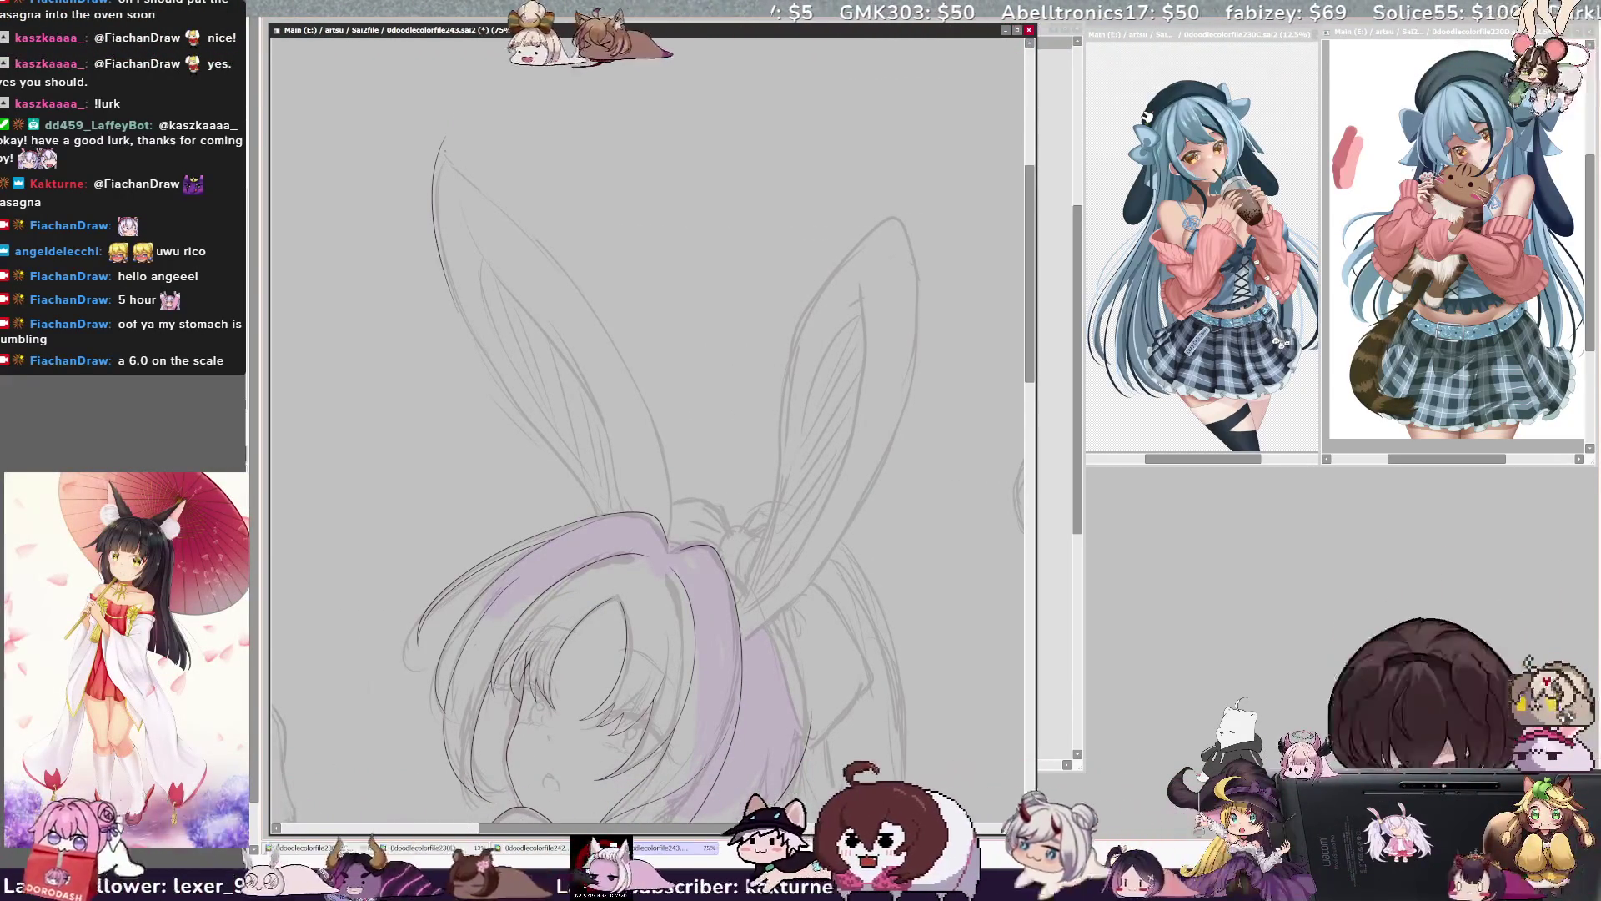
pyautogui.hotkey('ctrl', 'z')
pyautogui.moveTo(439, 132)
pyautogui.mouseDown()
pyautogui.moveTo(534, 230)
pyautogui.moveTo(668, 450)
pyautogui.mouseUp()
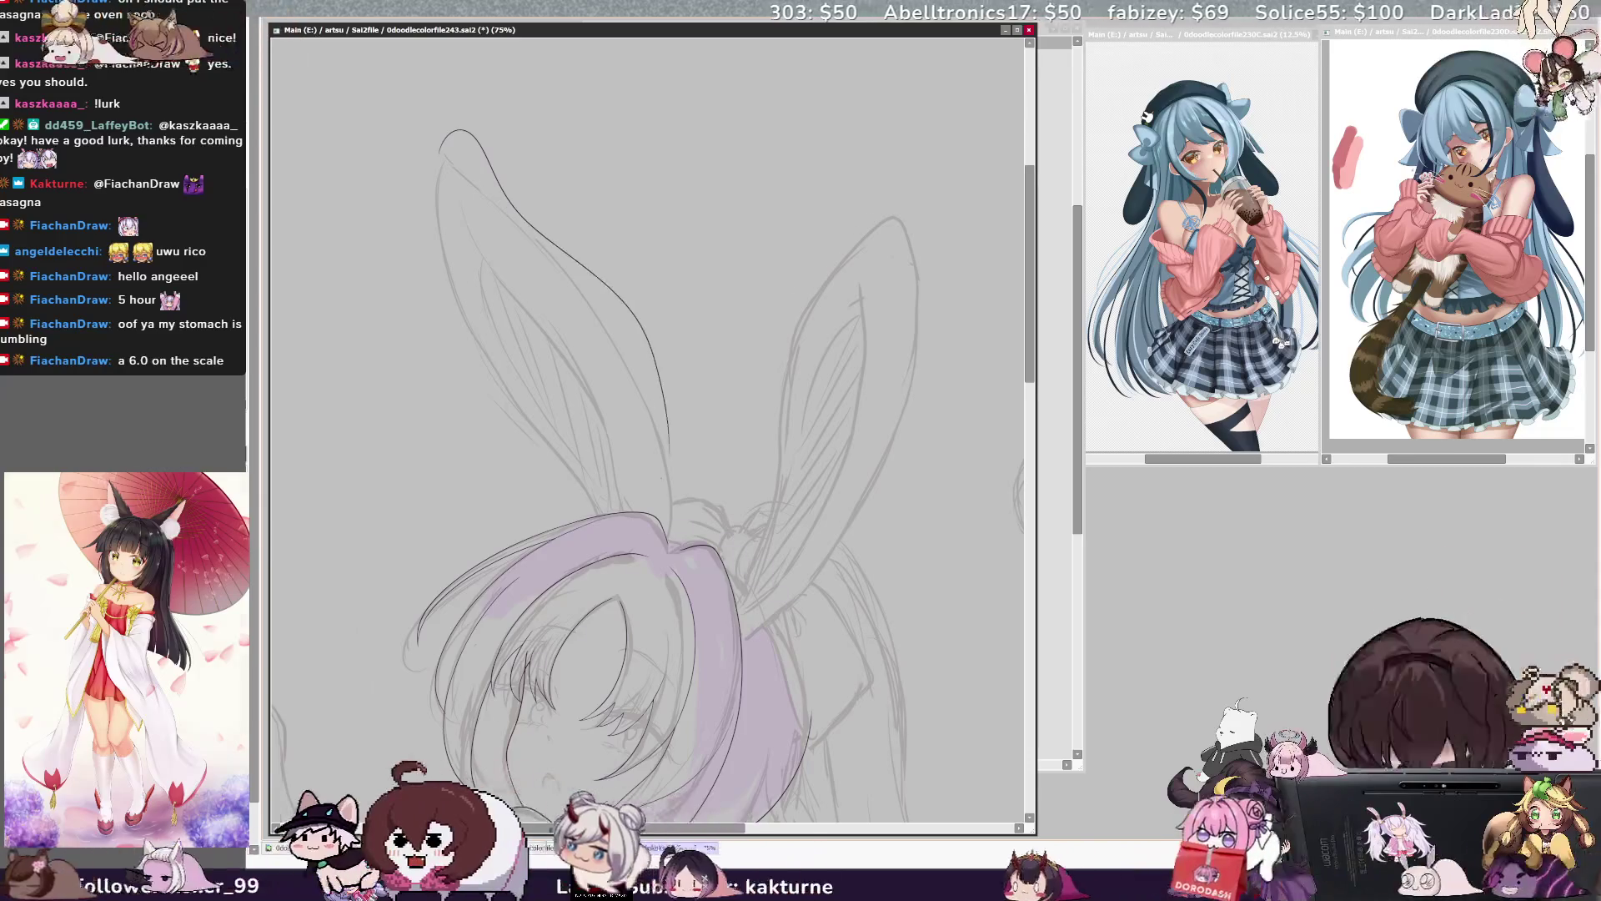
# - Mirror the view and outline the right ear's tip, trimming its upper part
pyautogui.press('h')
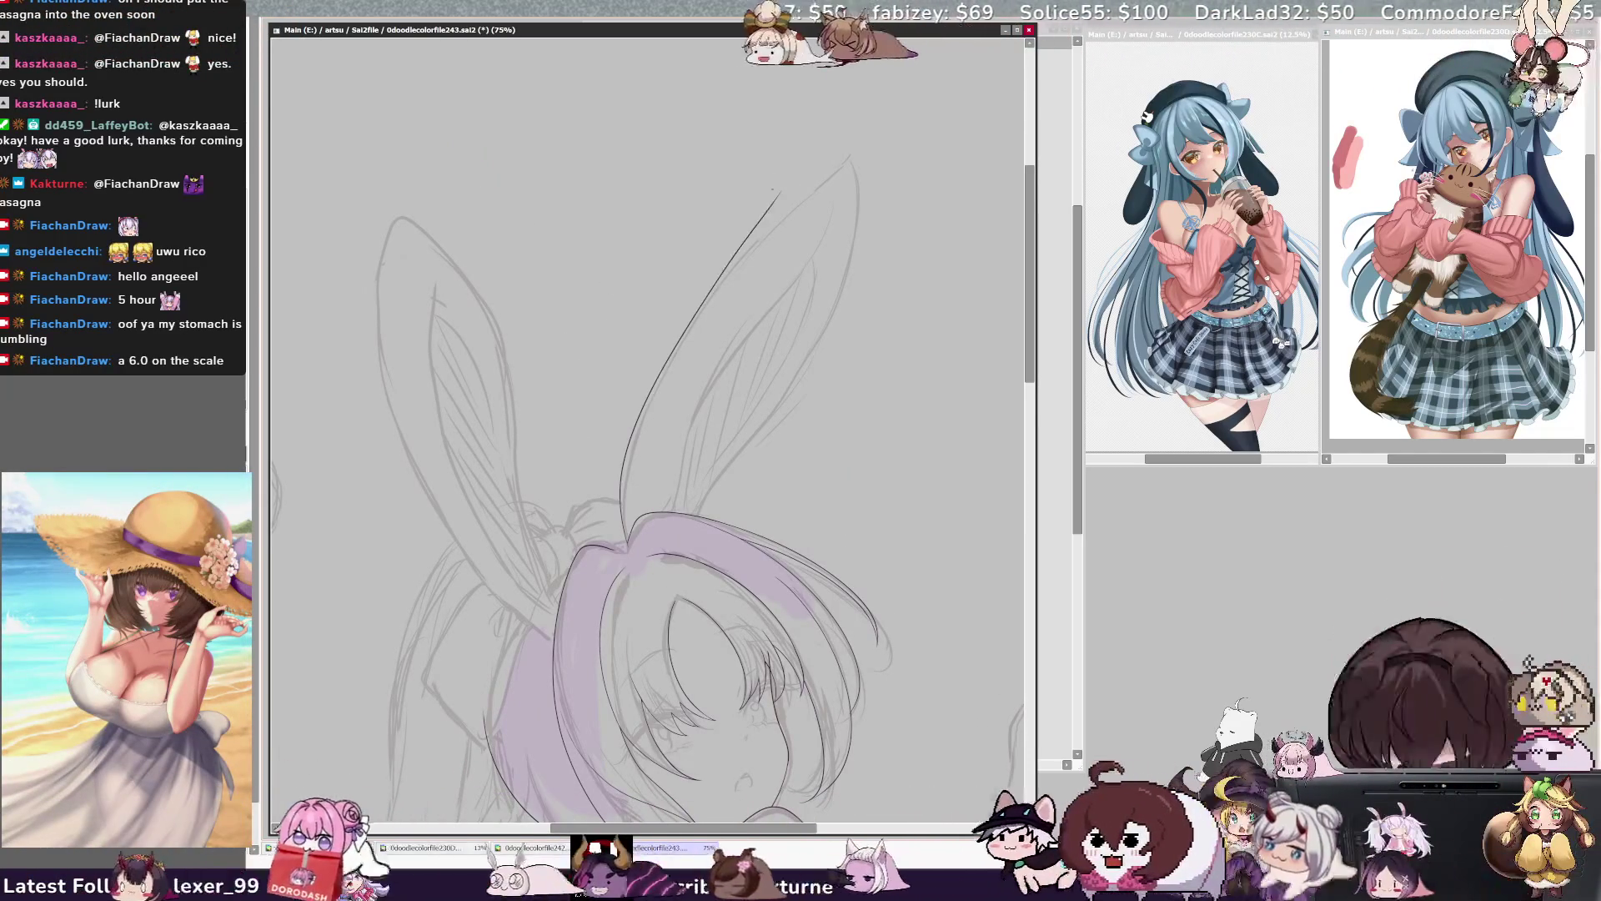
pyautogui.moveTo(624, 534)
pyautogui.mouseDown()
pyautogui.moveTo(632, 427)
pyautogui.moveTo(767, 218)
pyautogui.moveTo(857, 266)
pyautogui.moveTo(840, 307)
pyautogui.mouseUp()
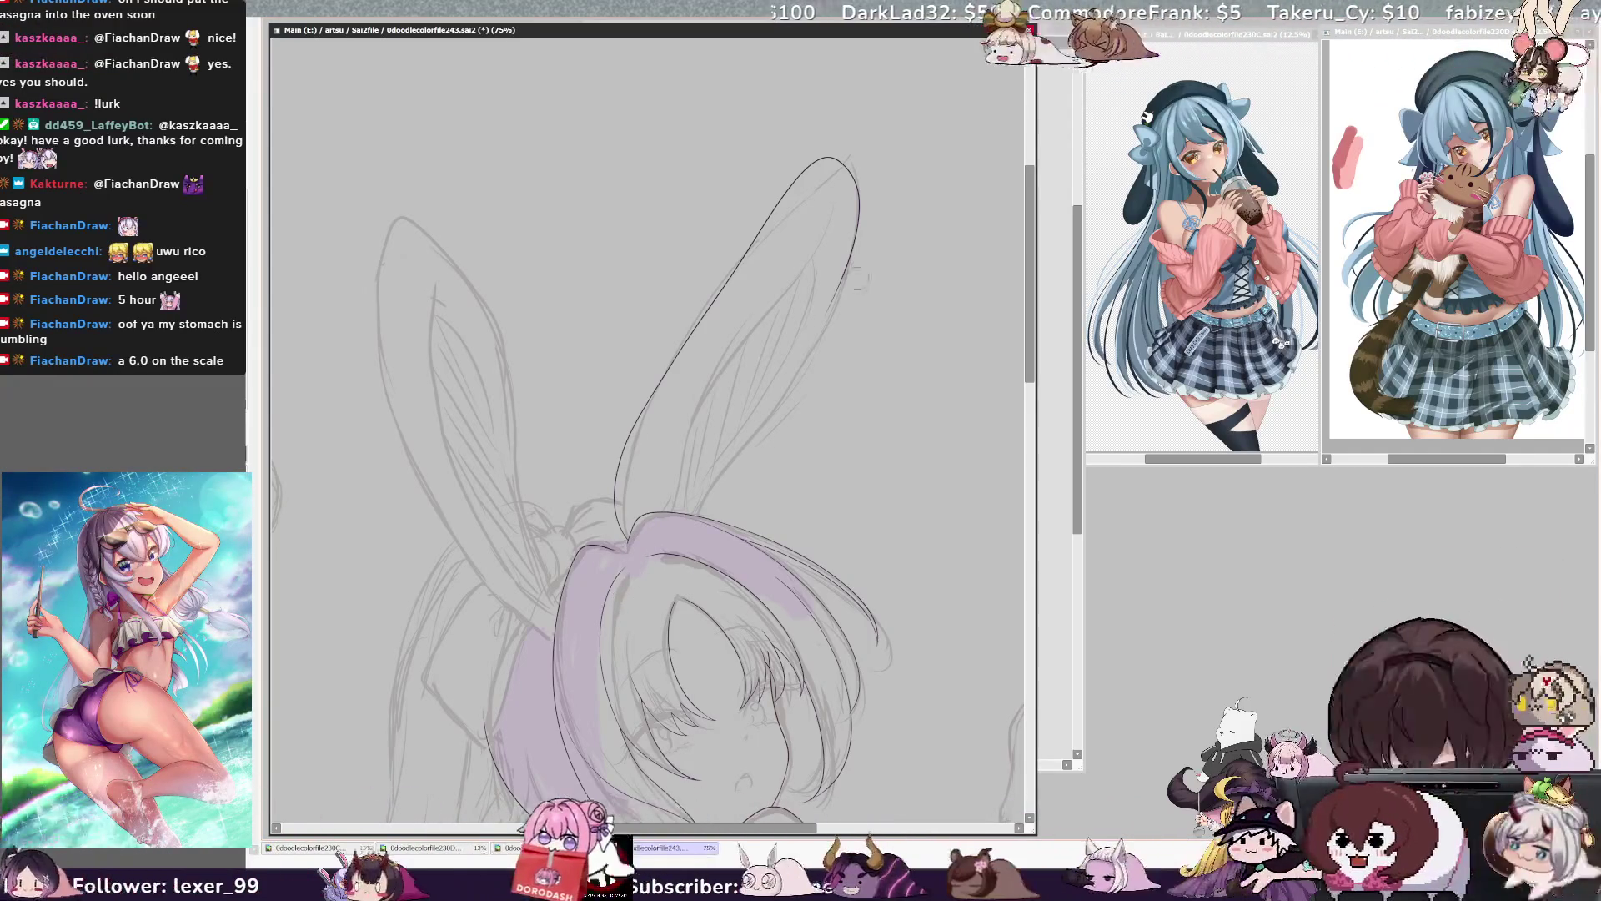
pyautogui.hotkey('ctrl', 'z')
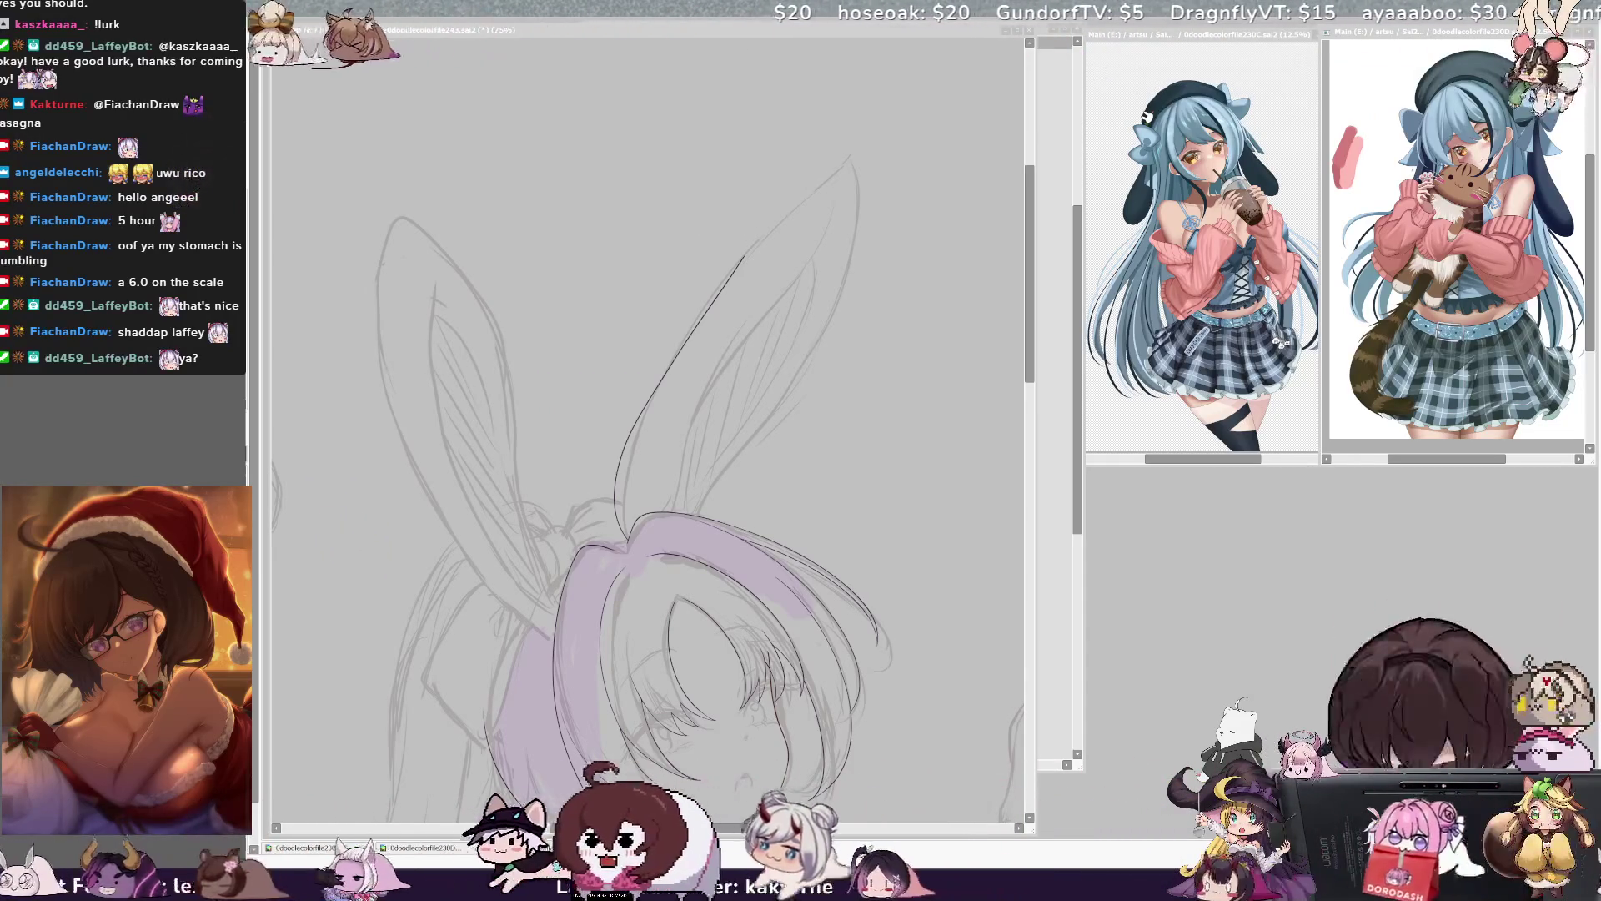
pyautogui.click(639, 97)
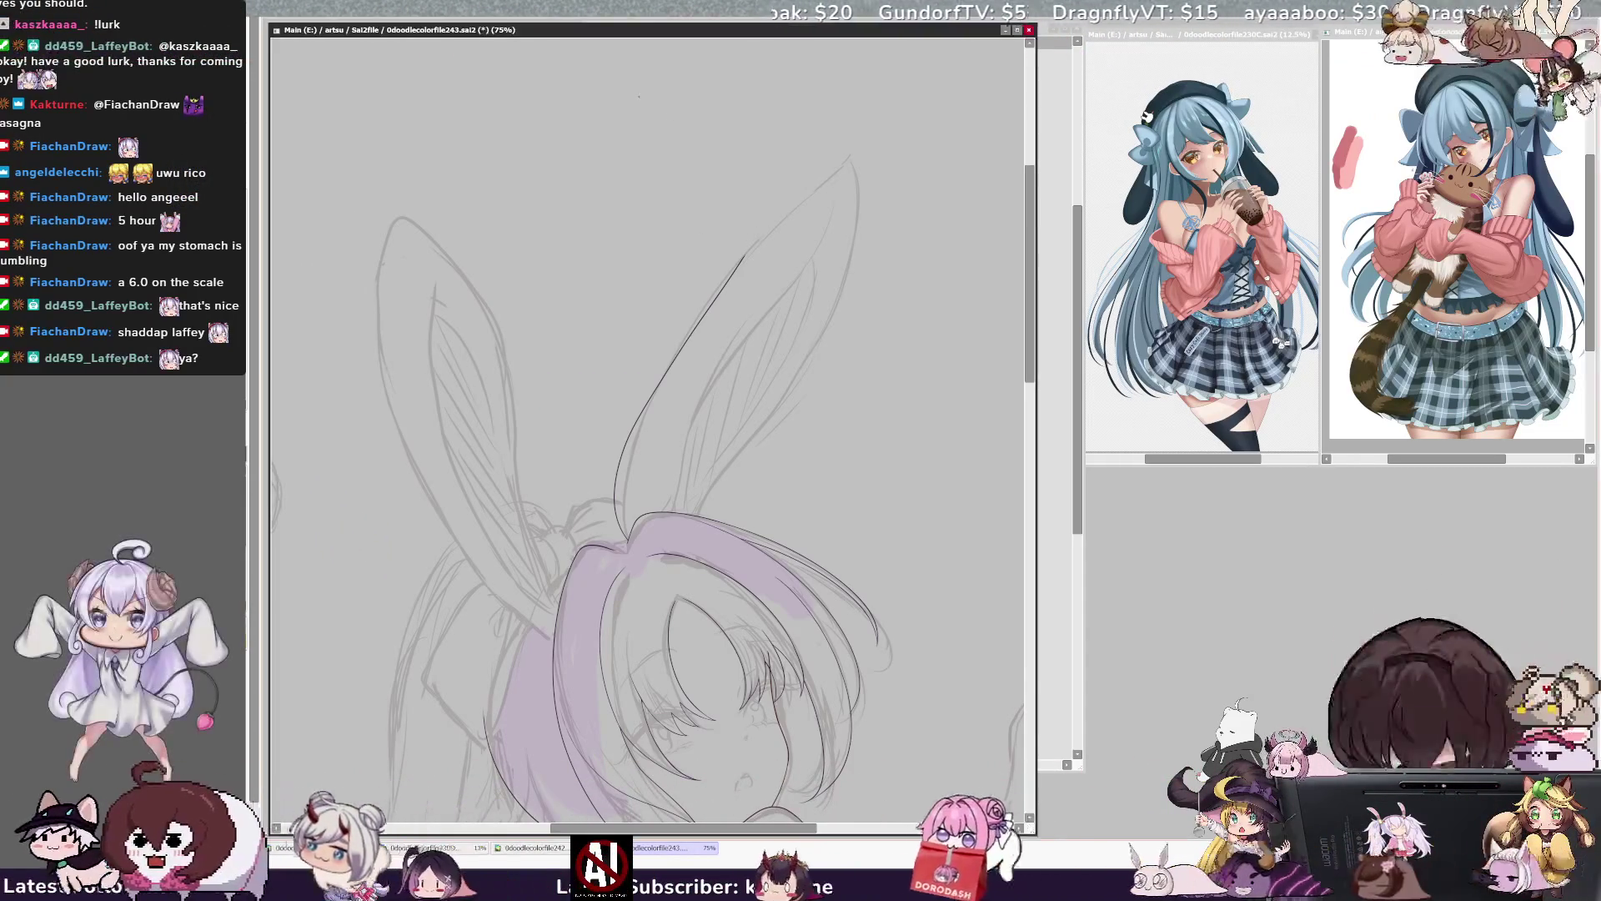
# - Retrace the right ear's outer outline in dark pencil, trimming the overlong bottom
pyautogui.press('Delete')
pyautogui.press('Delete')
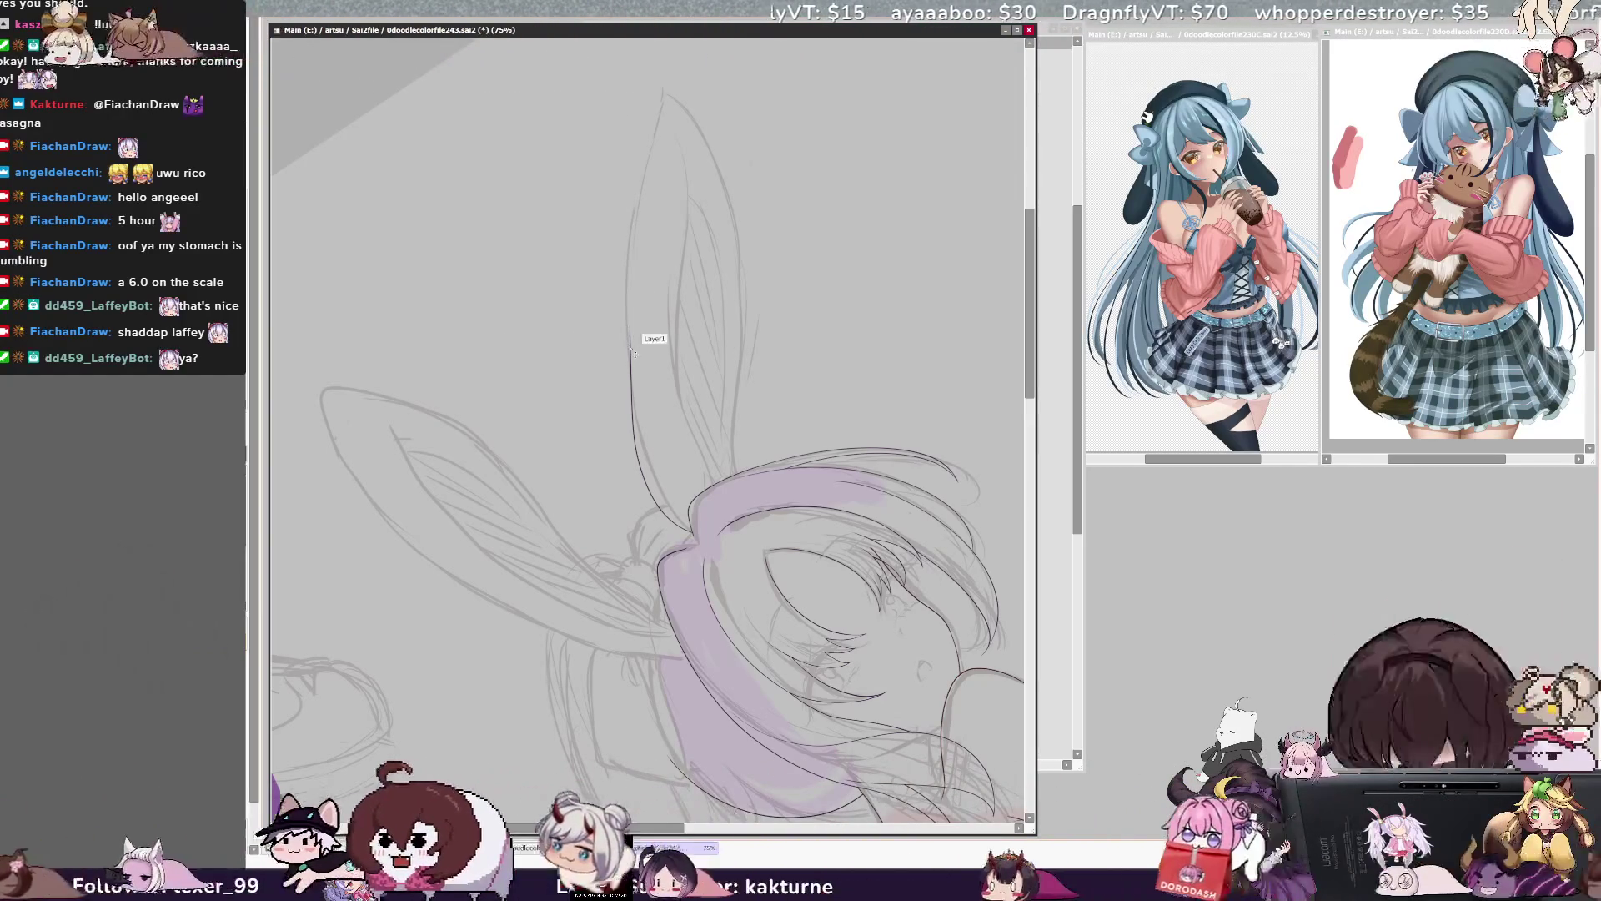
pyautogui.moveTo(635, 282); pyautogui.dragTo(630, 327)
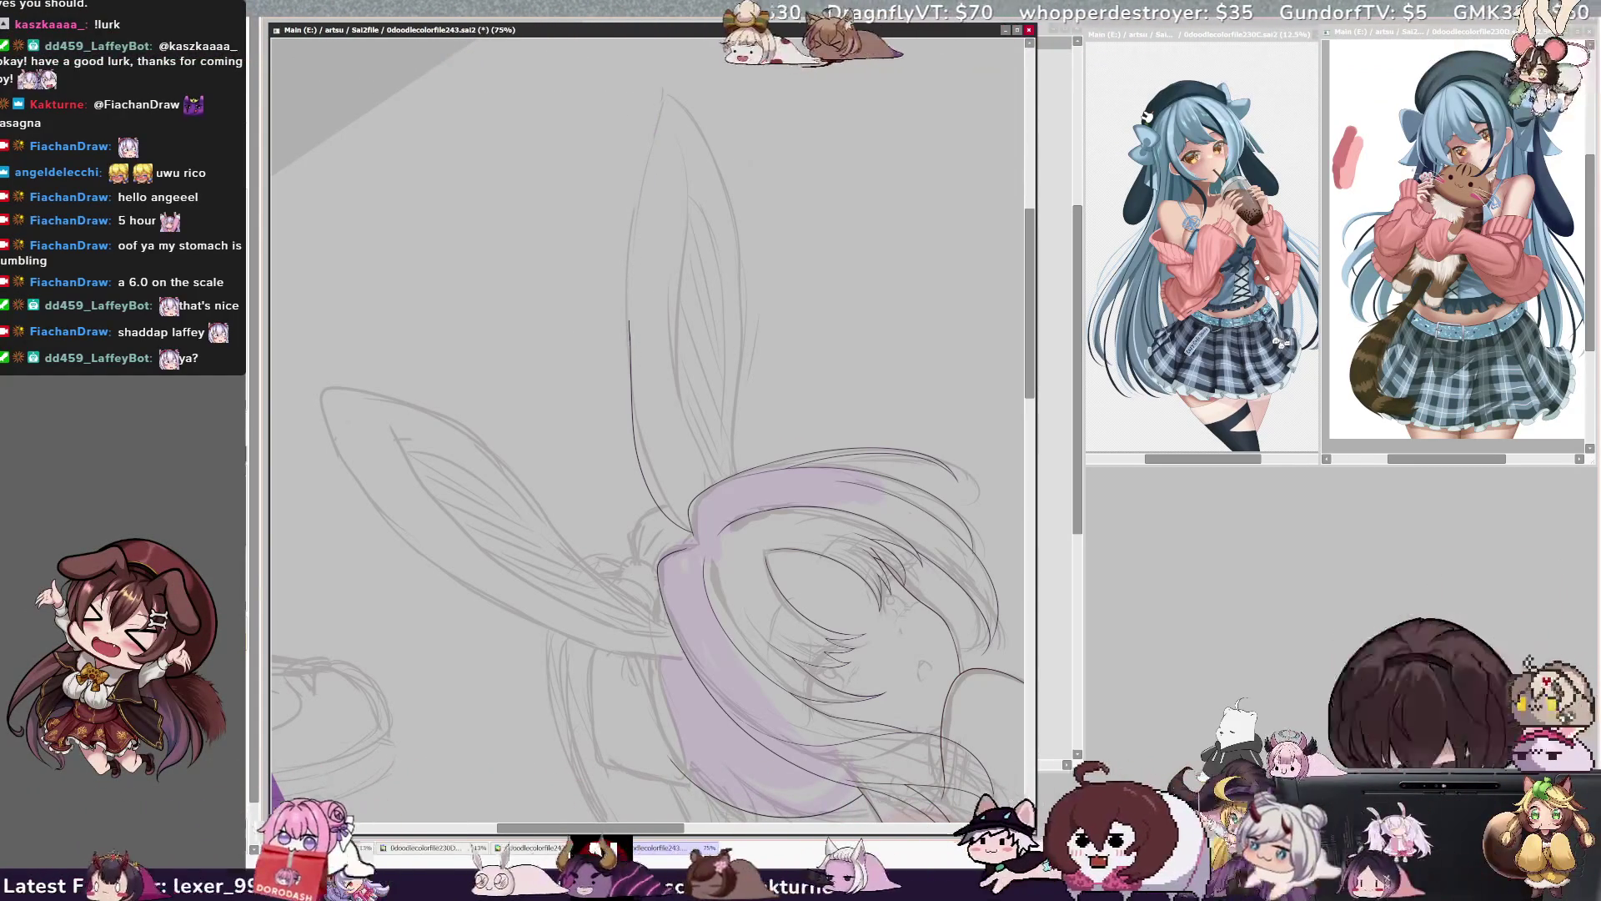
pyautogui.moveTo(649, 88)
pyautogui.mouseDown()
pyautogui.moveTo(733, 247)
pyautogui.moveTo(727, 400)
pyautogui.mouseUp()
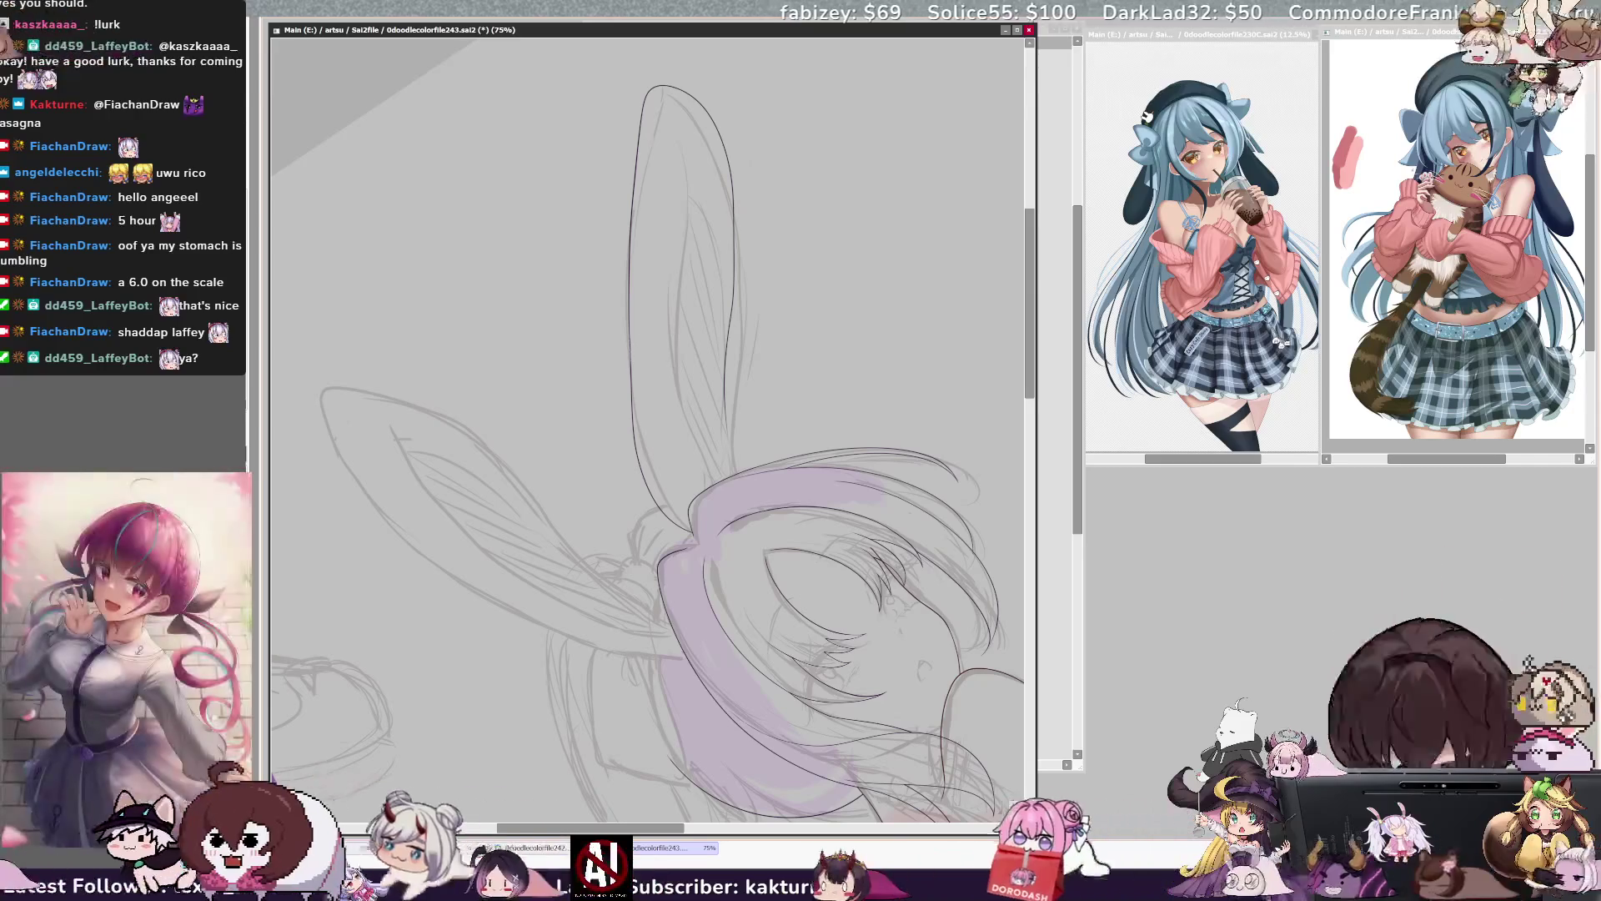
pyautogui.hotkey('ctrl', 'z')
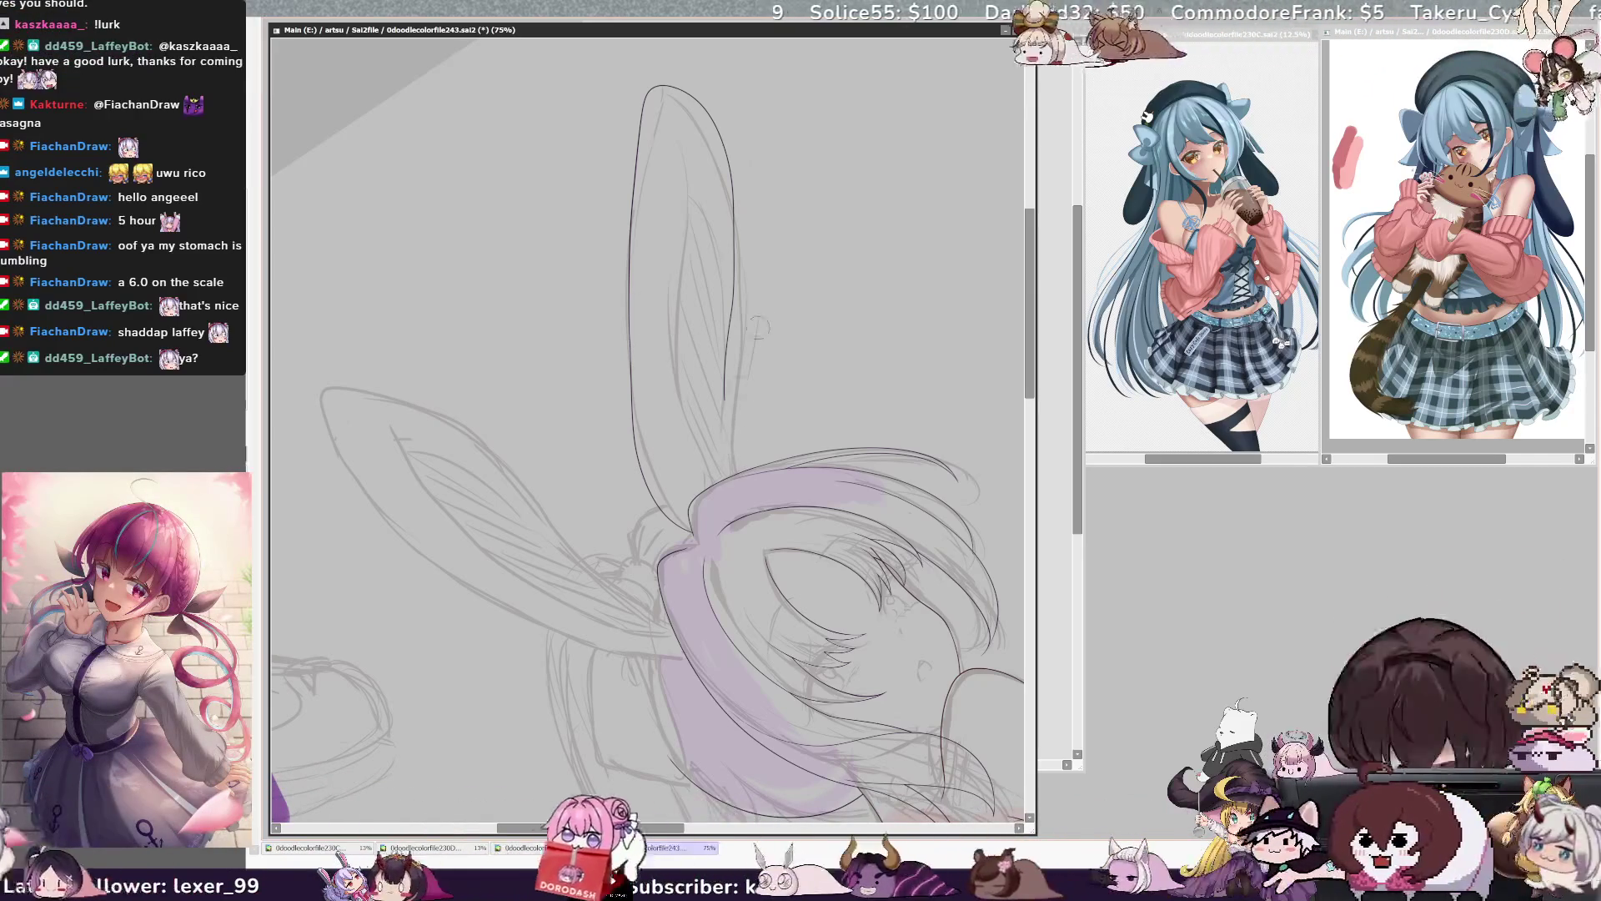
pyautogui.press('h')
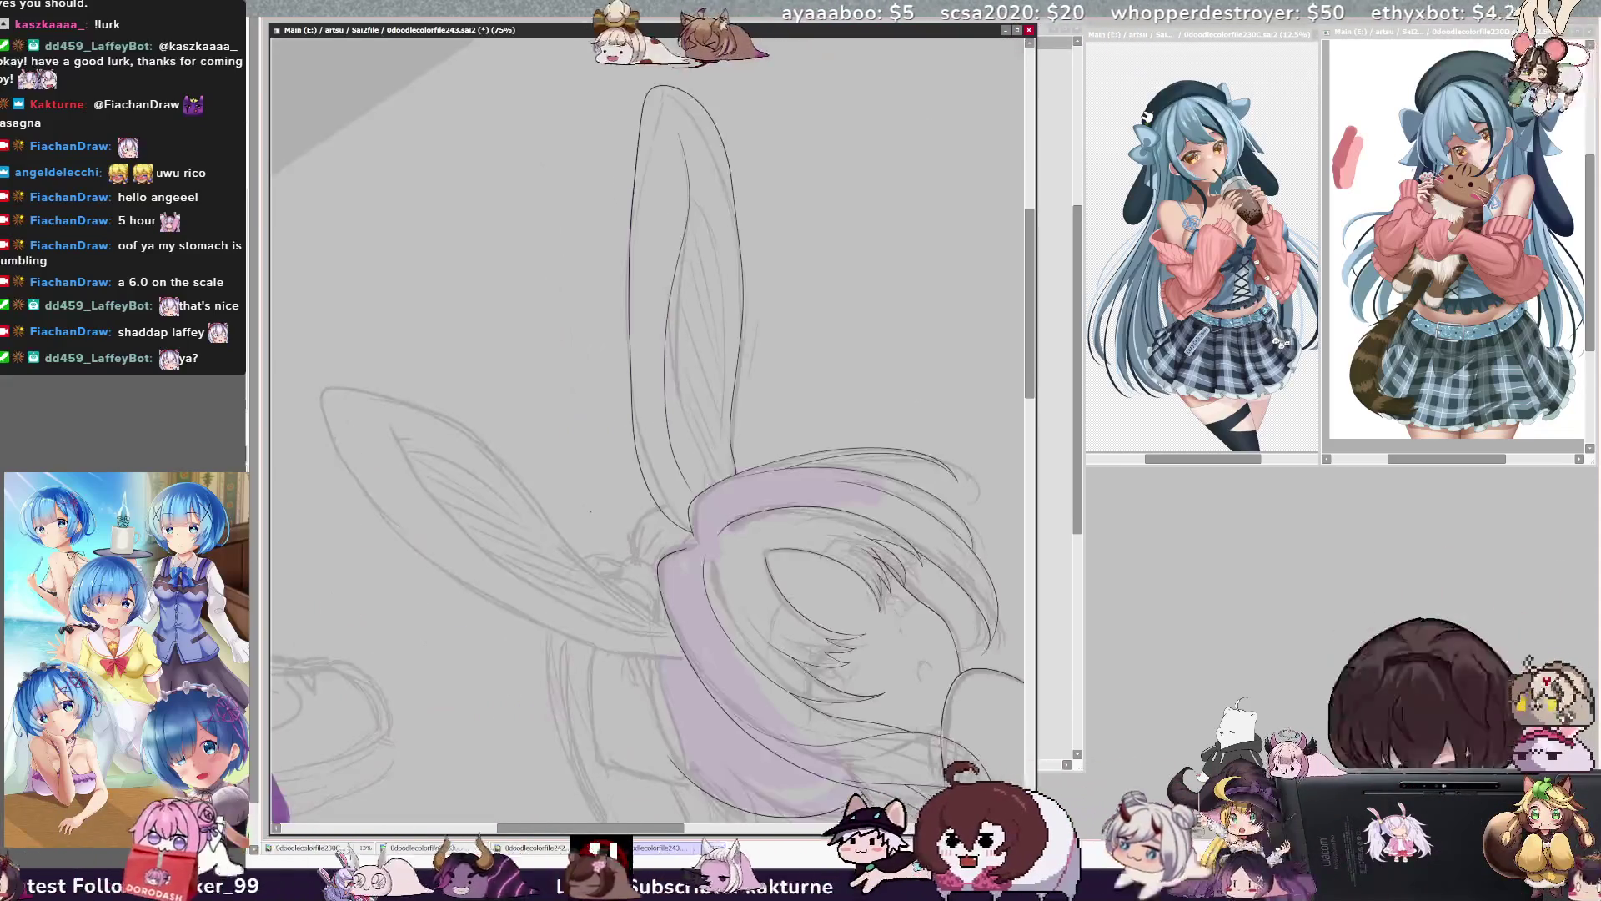
# - Draw the inner-ear line down the right ear in the mirrored view
pyautogui.press('h')
pyautogui.moveTo(697, 171); pyautogui.dragTo(677, 430)
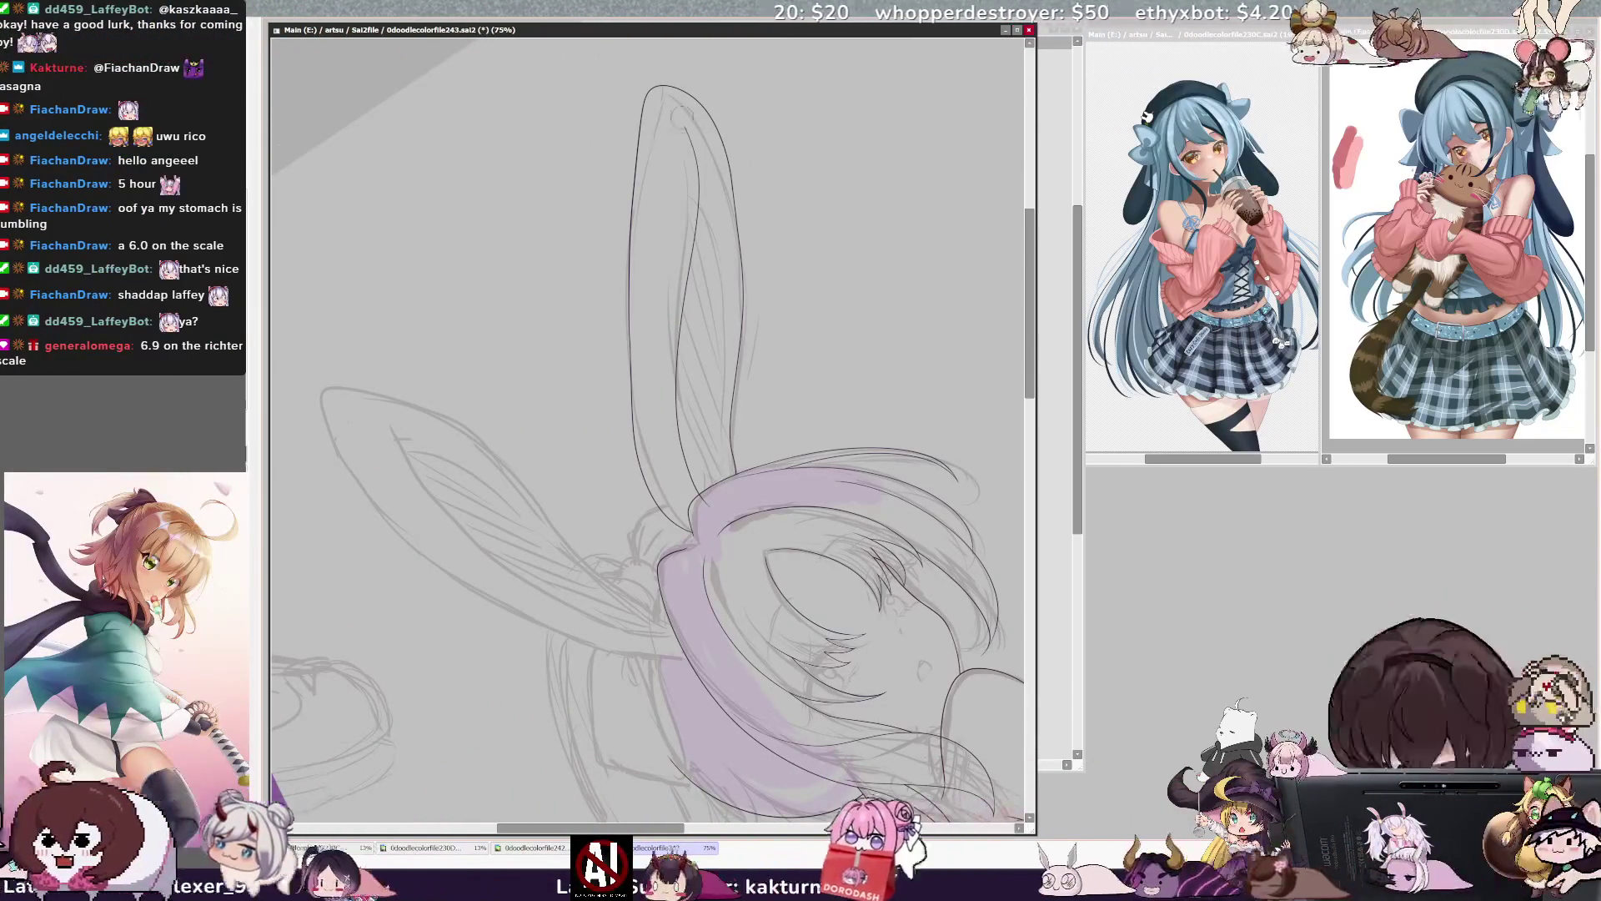
pyautogui.press('h')
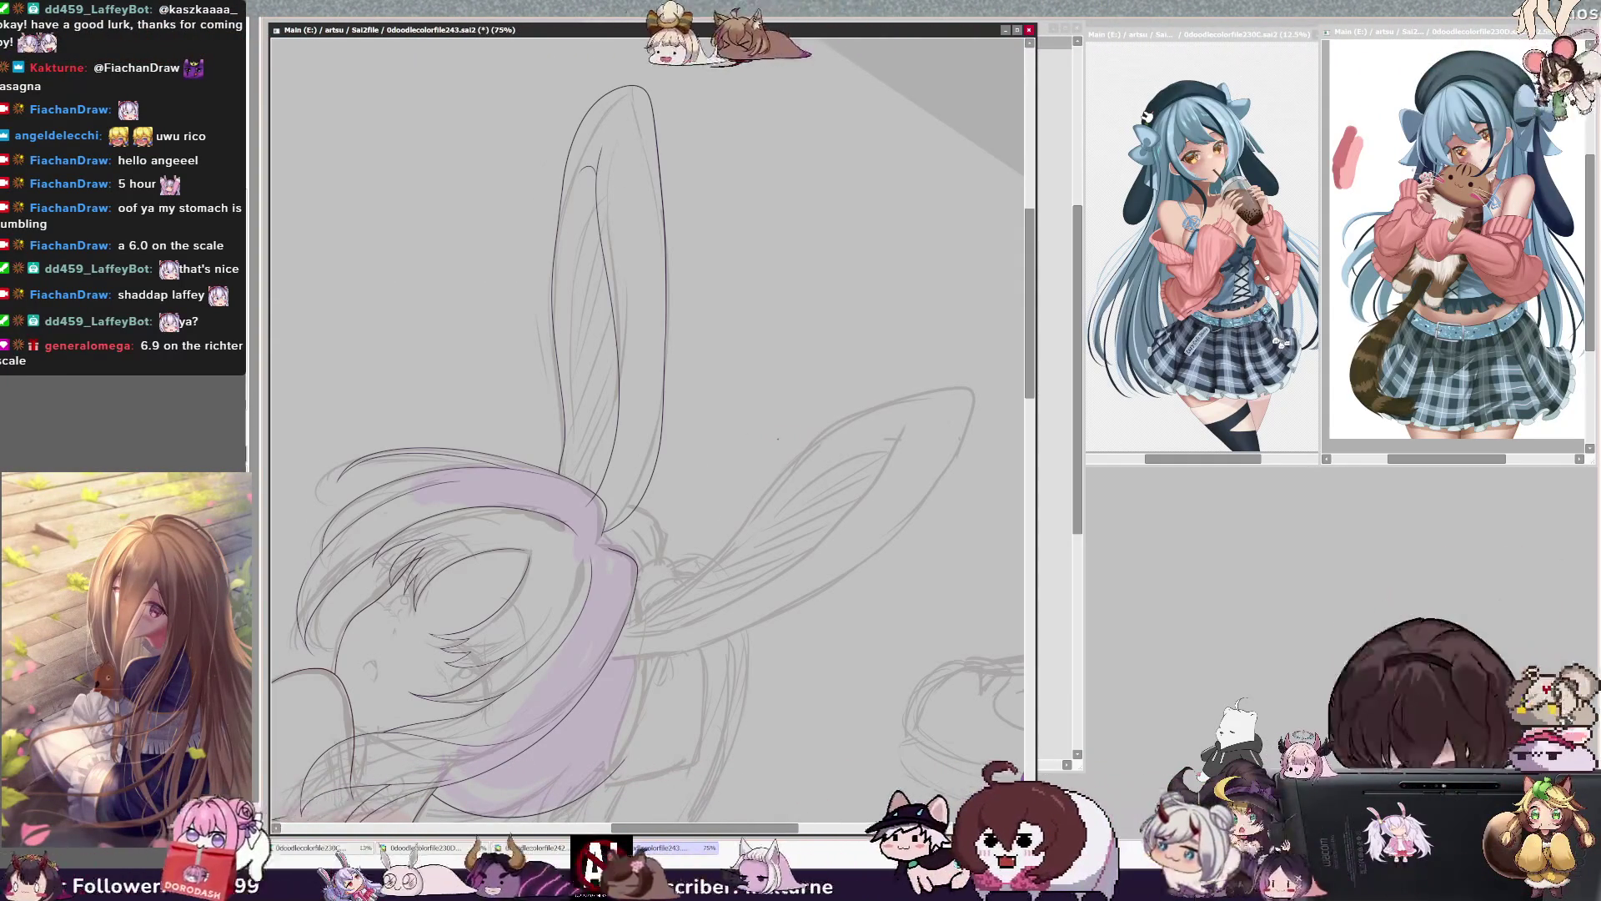
pyautogui.press('Delete')
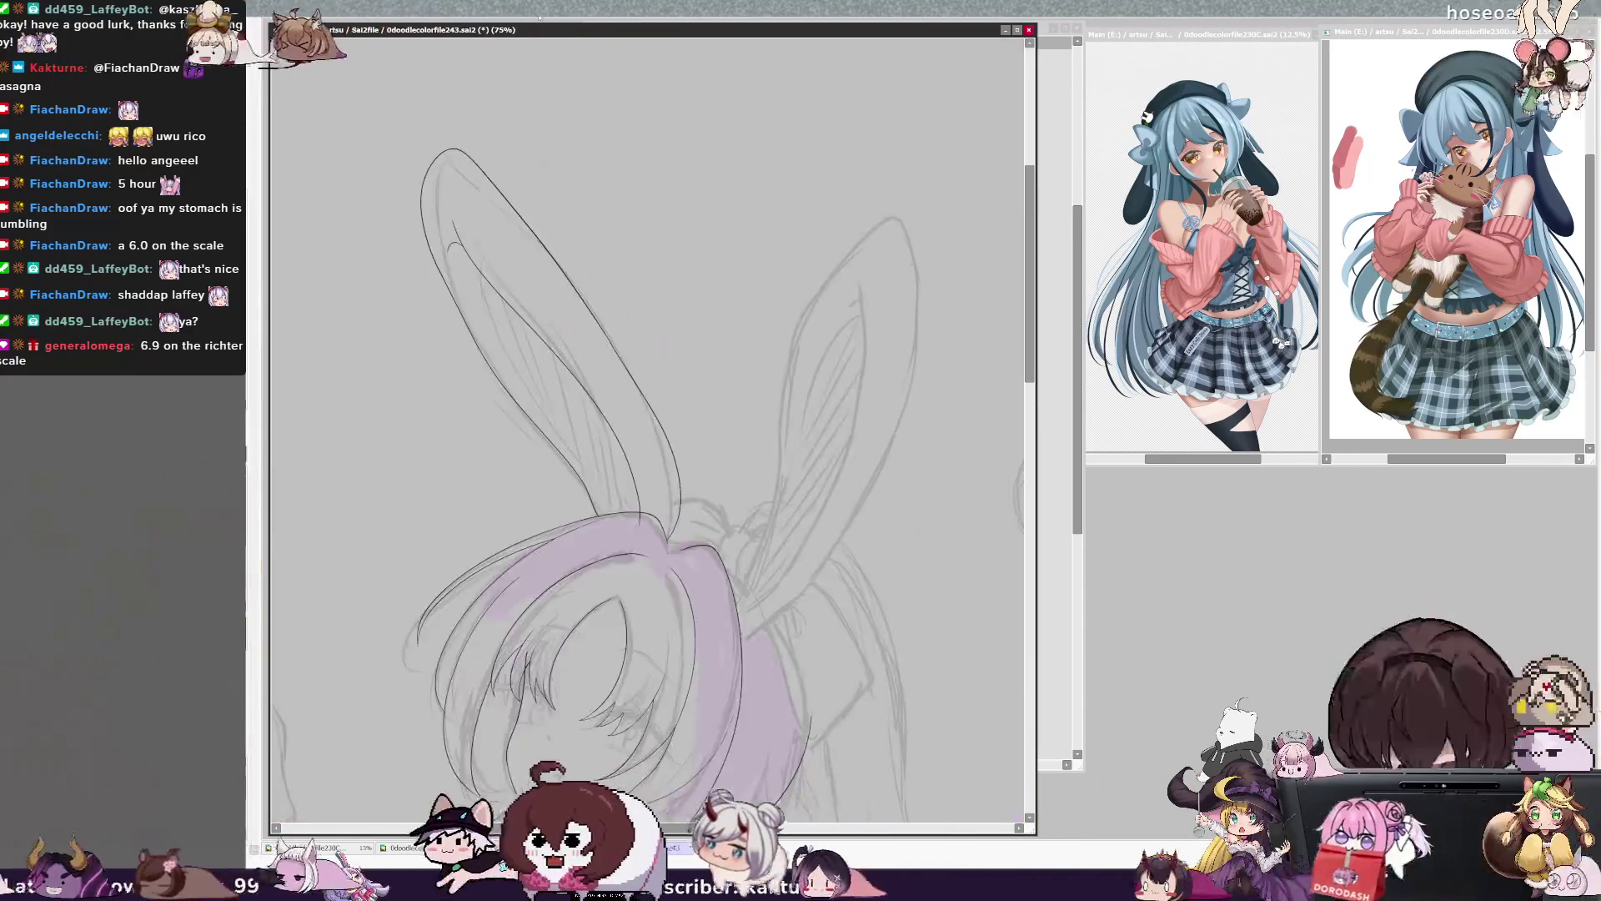
# - Trace a clean dark outer contour along the left ear, with the view tilted
pyautogui.press('End')
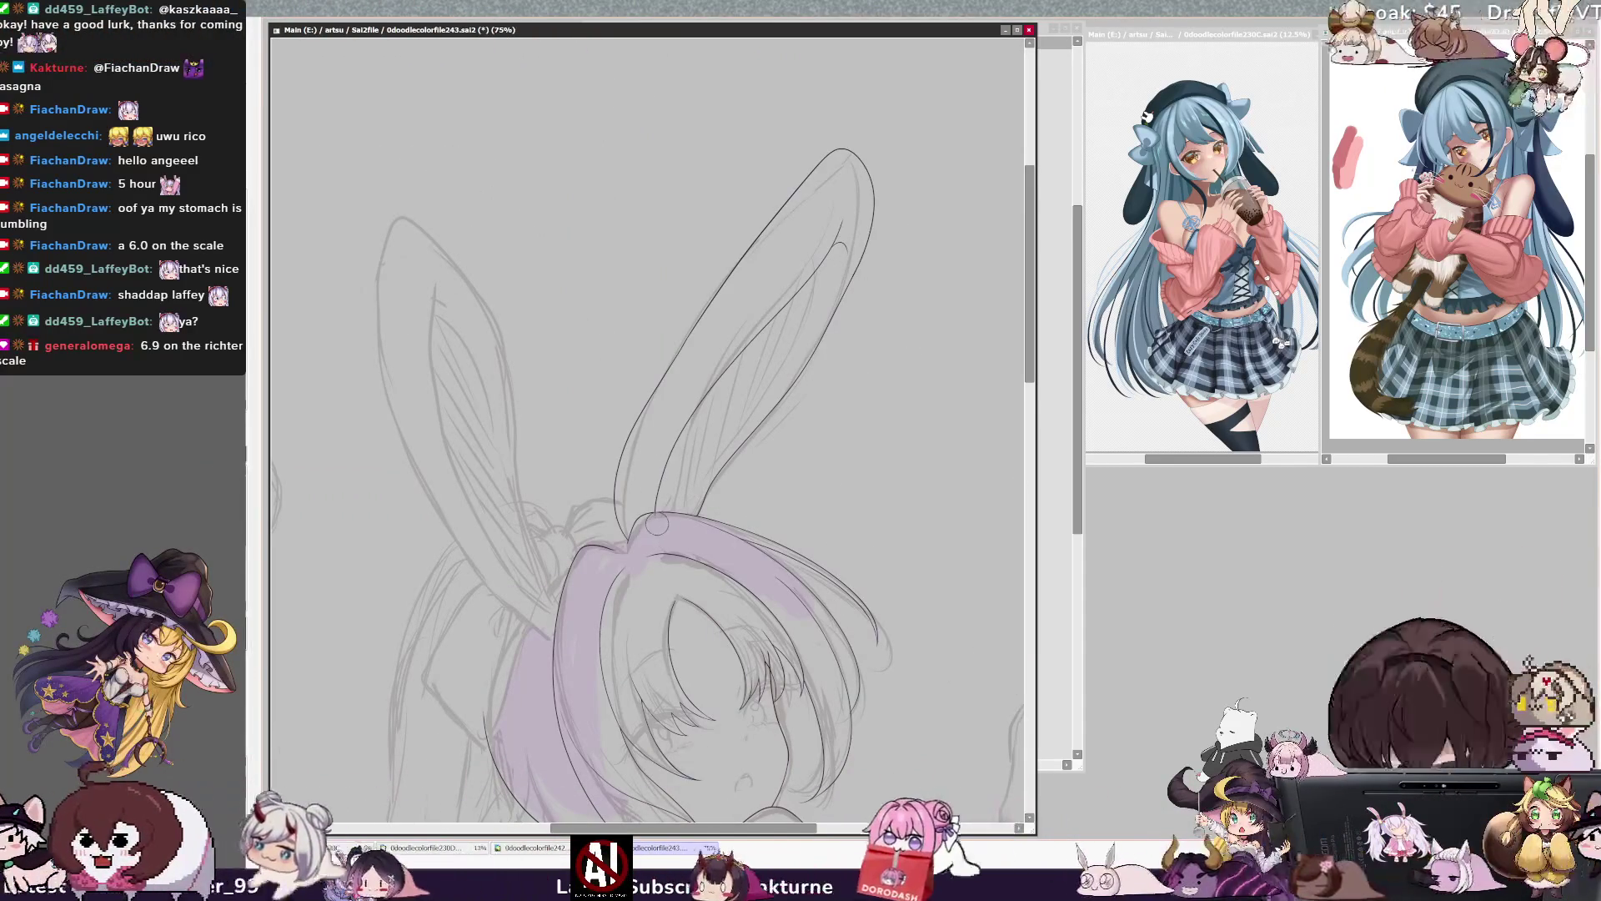
pyautogui.press('h')
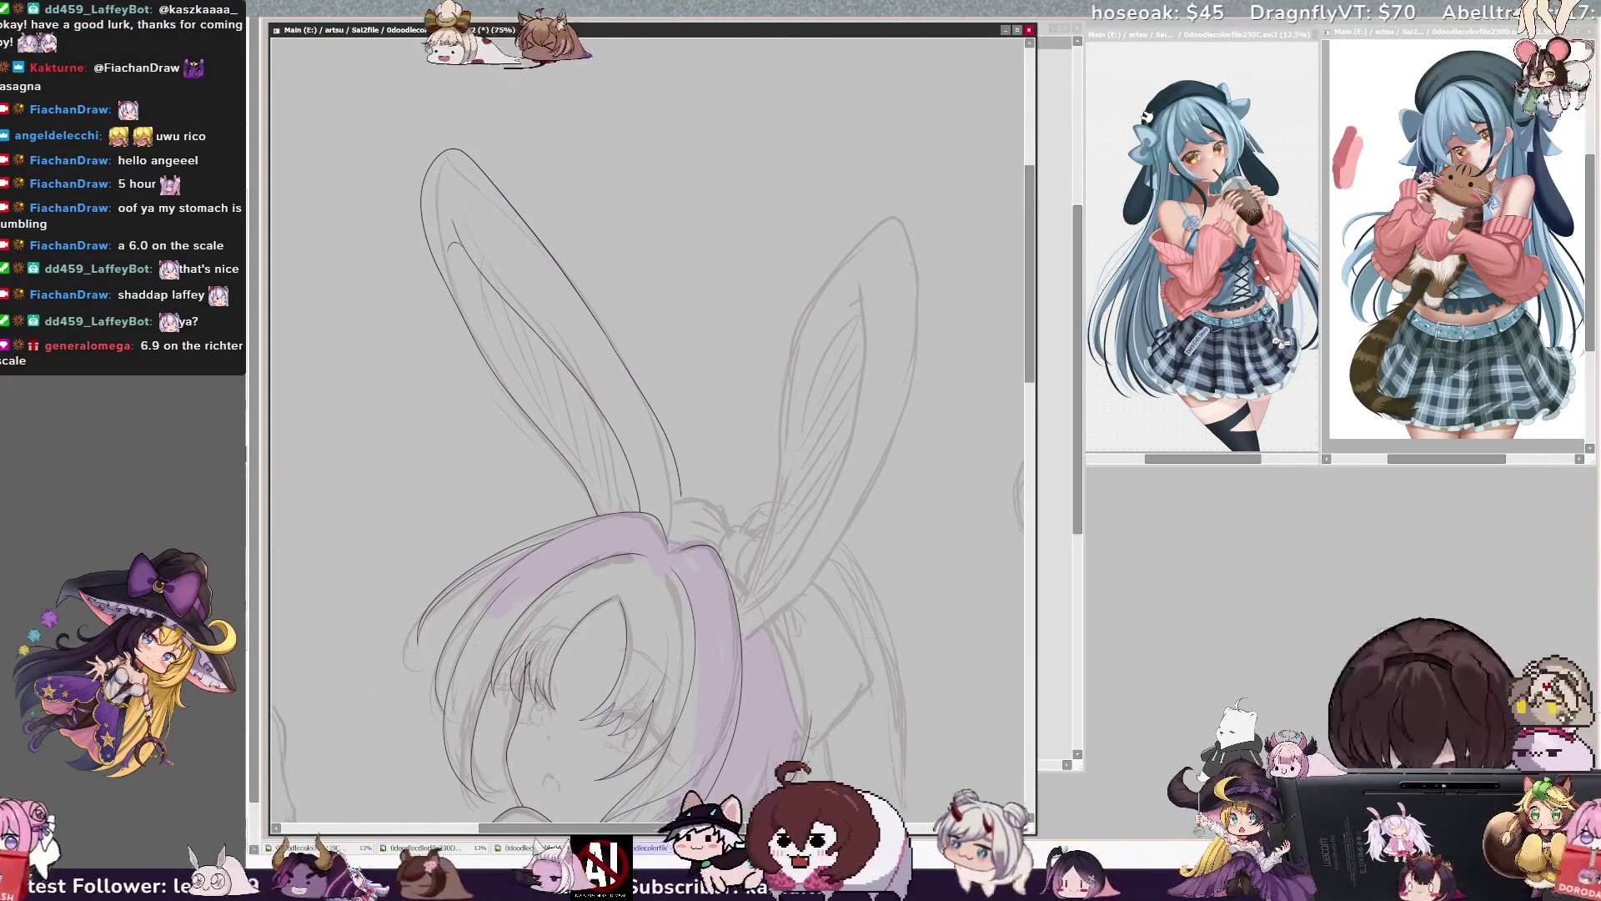
pyautogui.hotkey('ctrl', 'z')
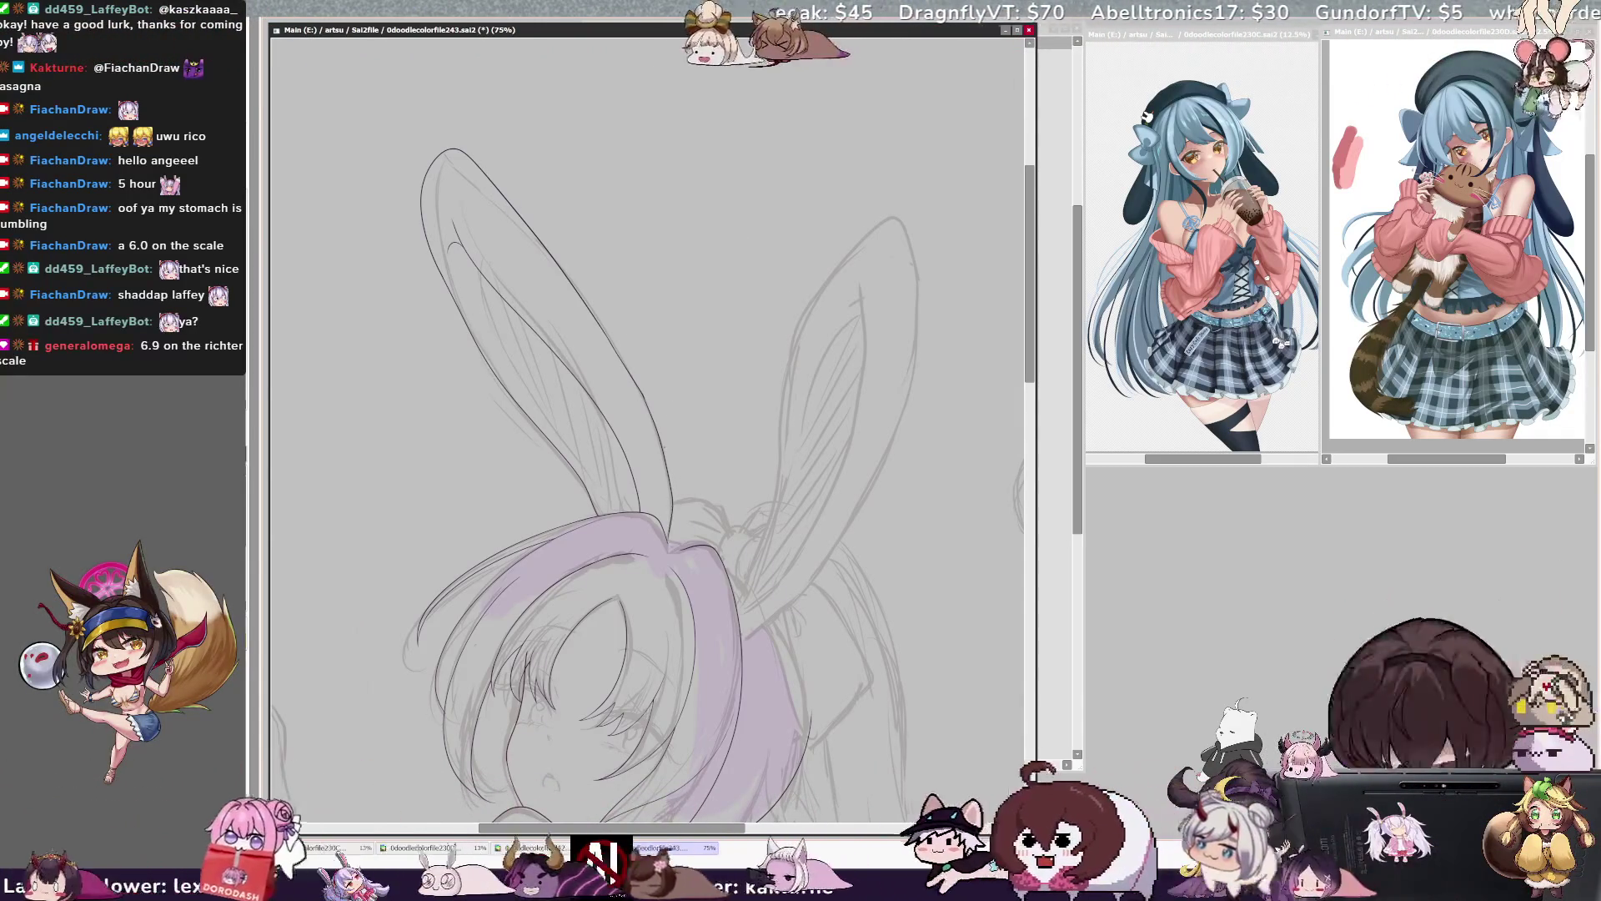
pyautogui.press('h')
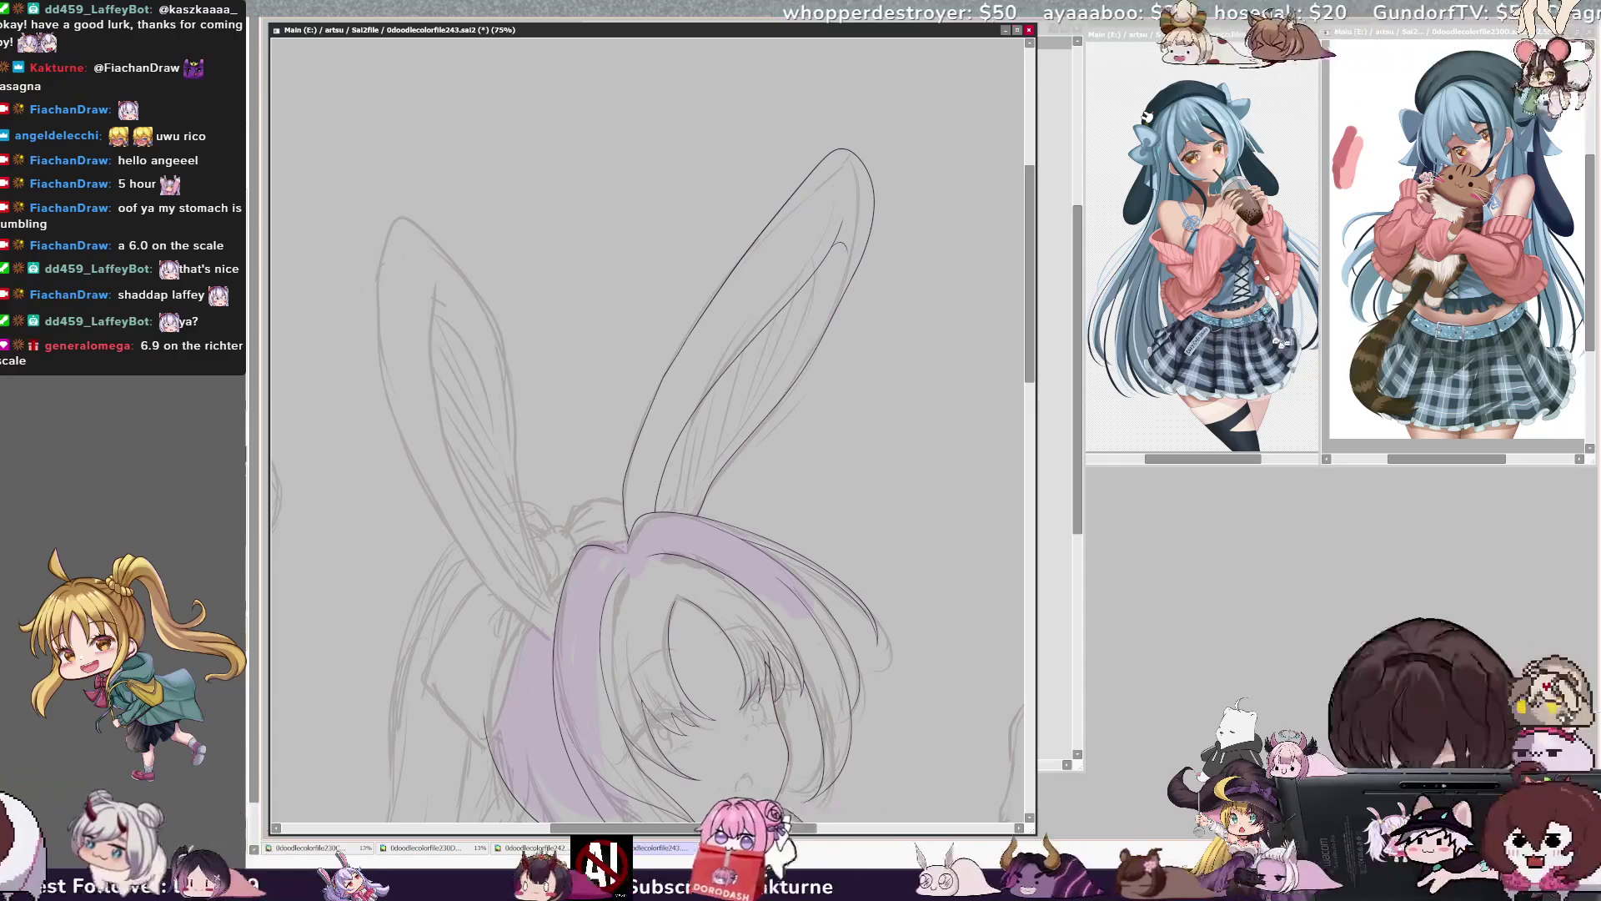
pyautogui.moveTo(400, 218)
pyautogui.mouseDown()
pyautogui.moveTo(467, 542)
pyautogui.moveTo(546, 629)
pyautogui.mouseUp()
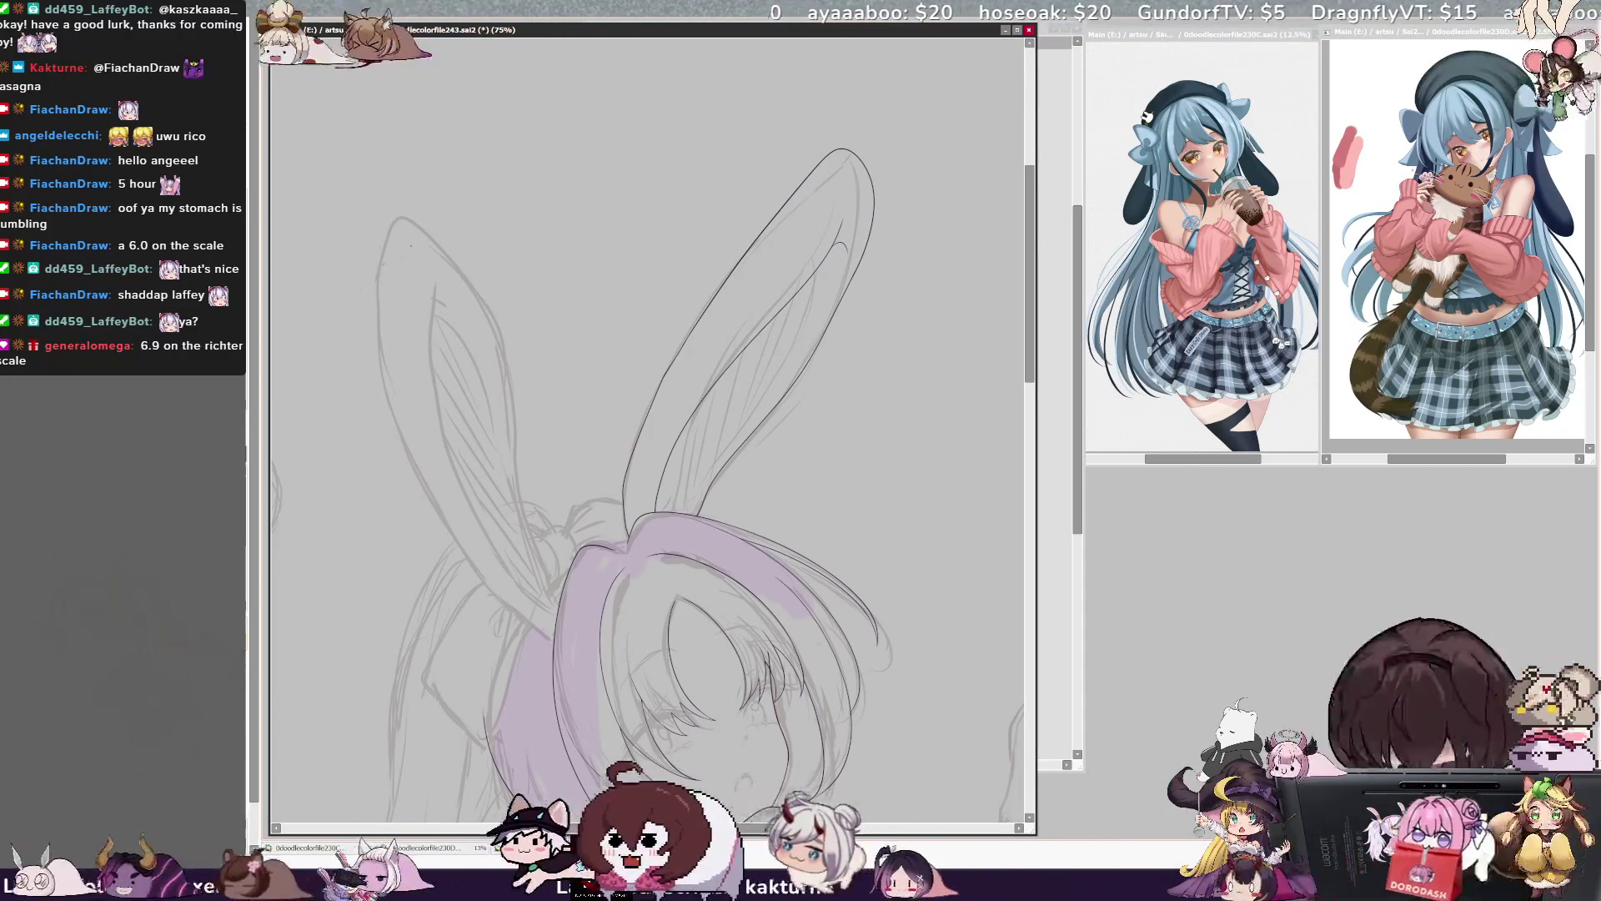
pyautogui.moveTo(399, 213); pyautogui.dragTo(494, 602)
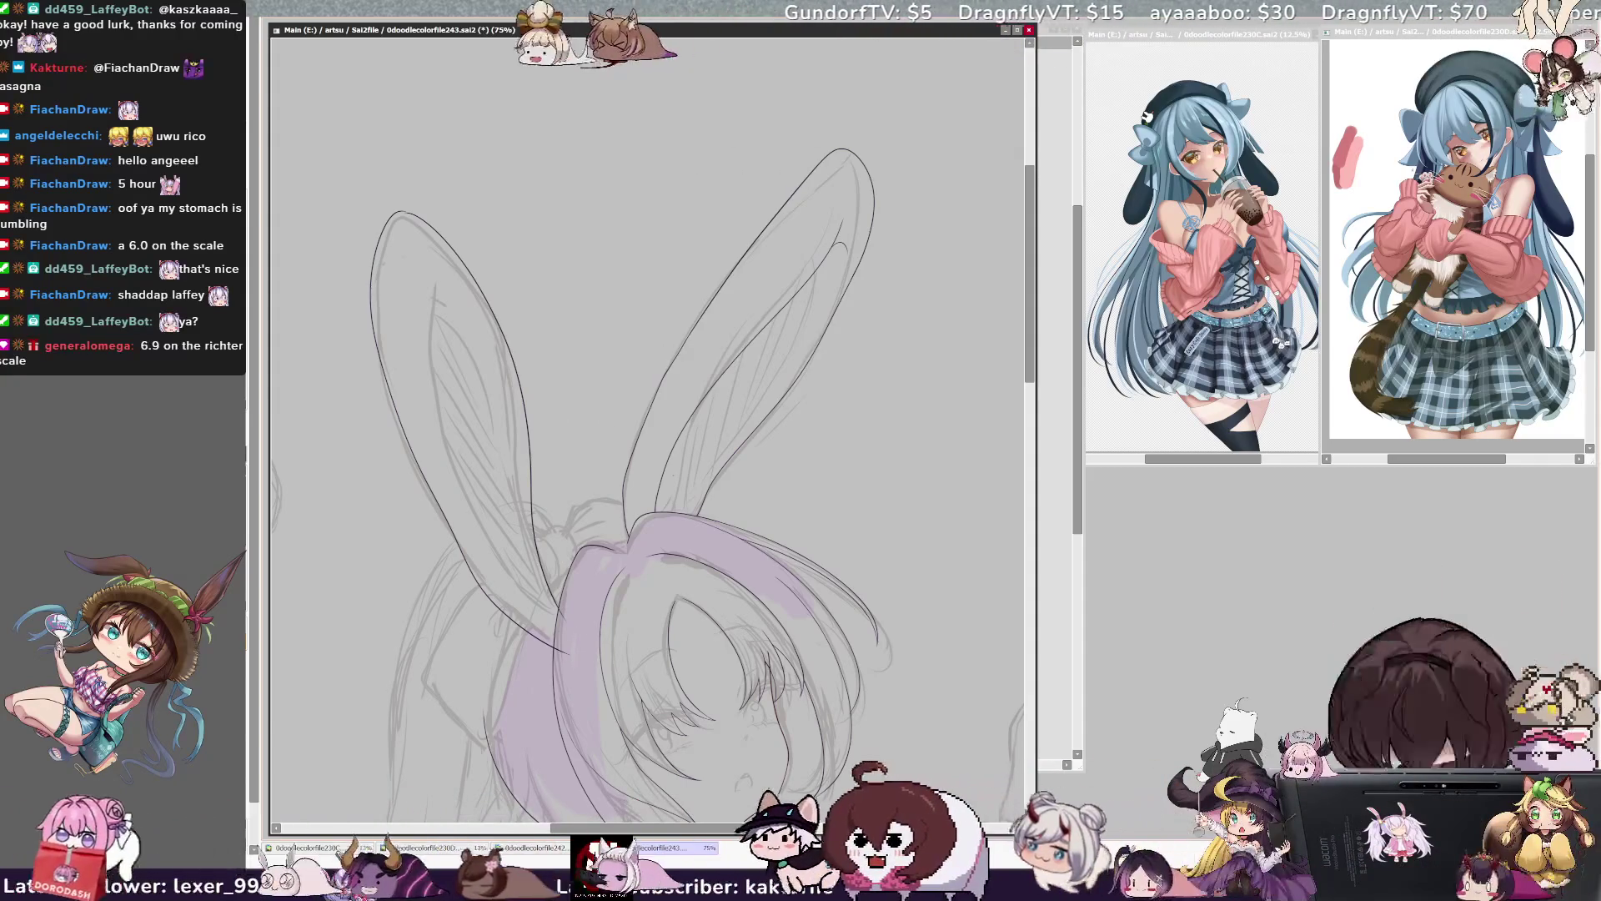
pyautogui.press('Delete')
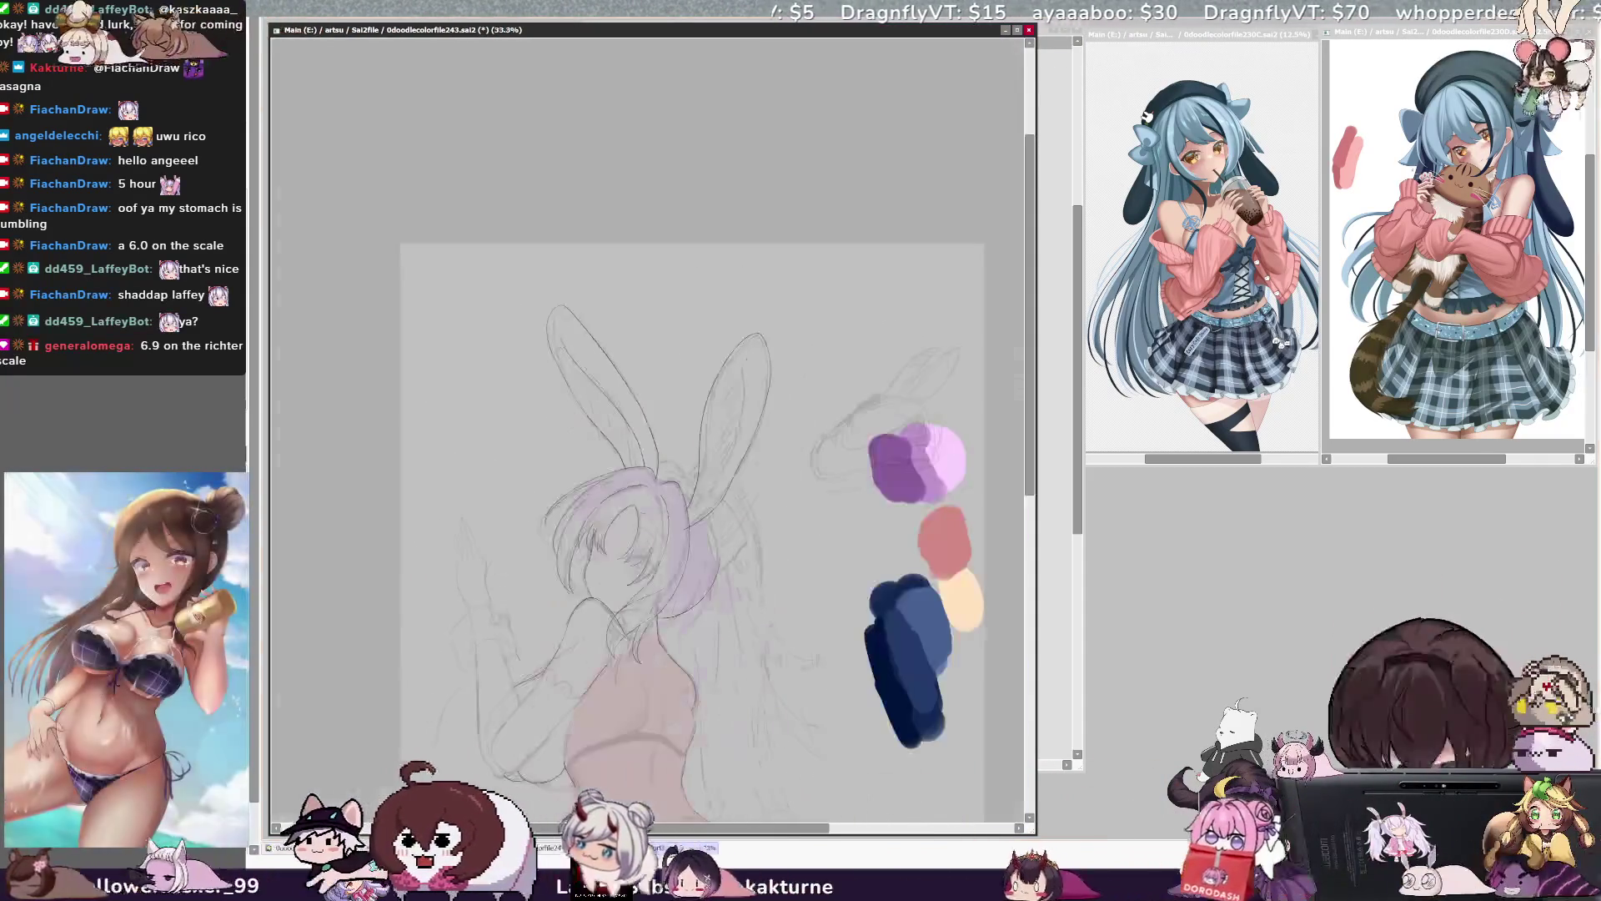
# - Zoom out over the whole figure, then zoom back in on the hips
pyautogui.hotkey('ctrl', '-')
pyautogui.hotkey('ctrl', '-')
pyautogui.hotkey('ctrl', '-')
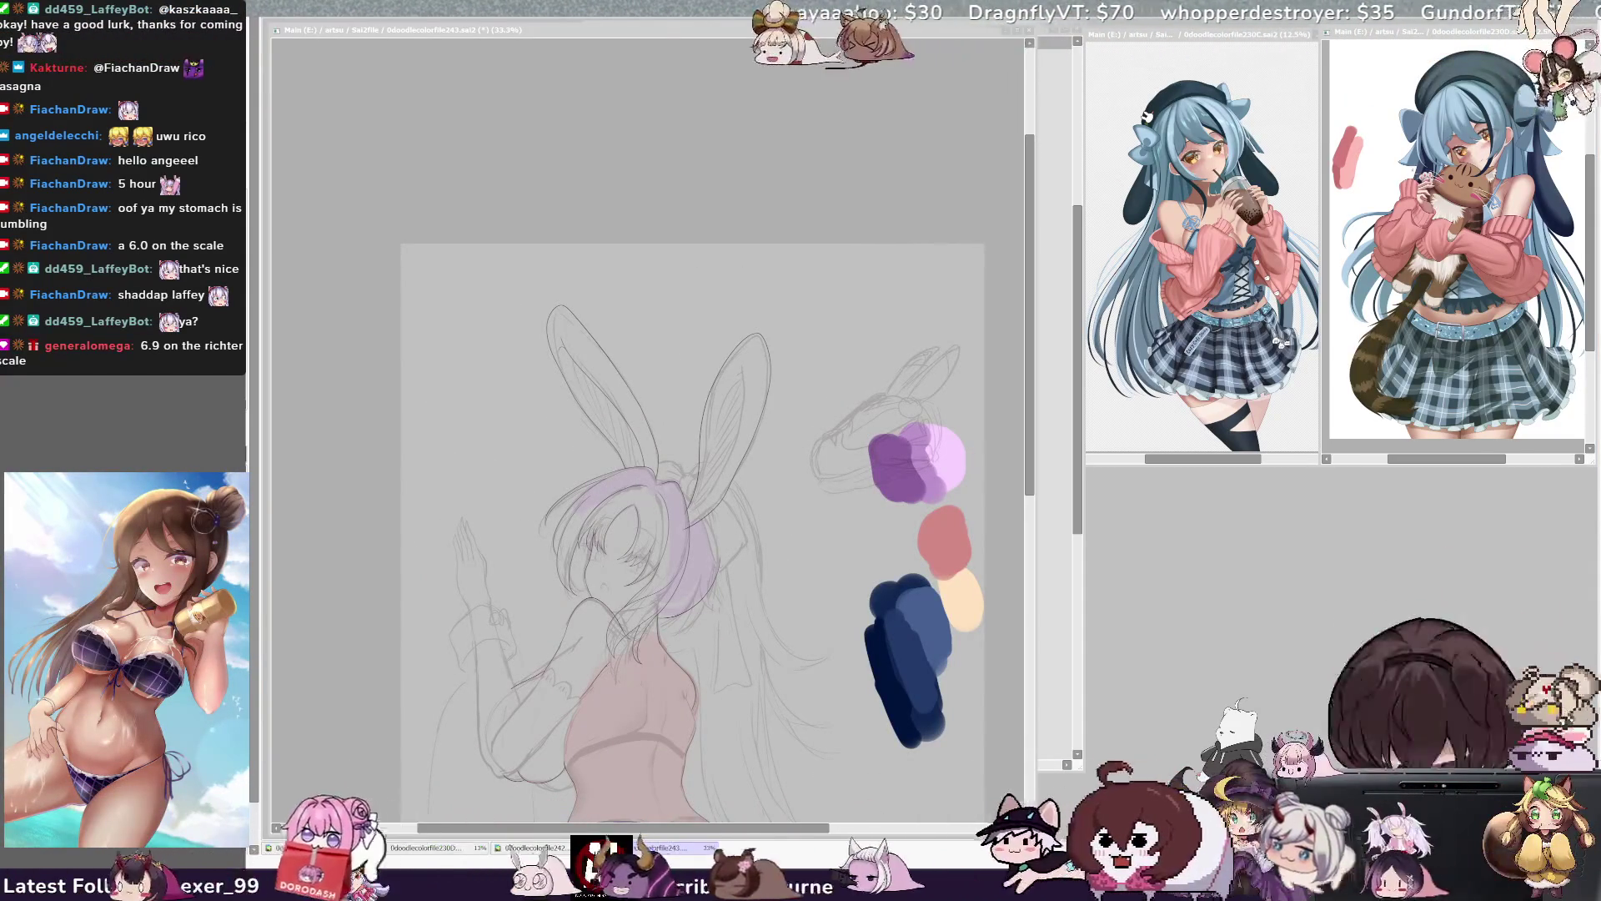
pyautogui.hotkey('ctrl', '-')
pyautogui.hotkey('ctrl', '-')
pyautogui.hotkey('ctrl', '+')
pyautogui.hotkey('ctrl', '+')
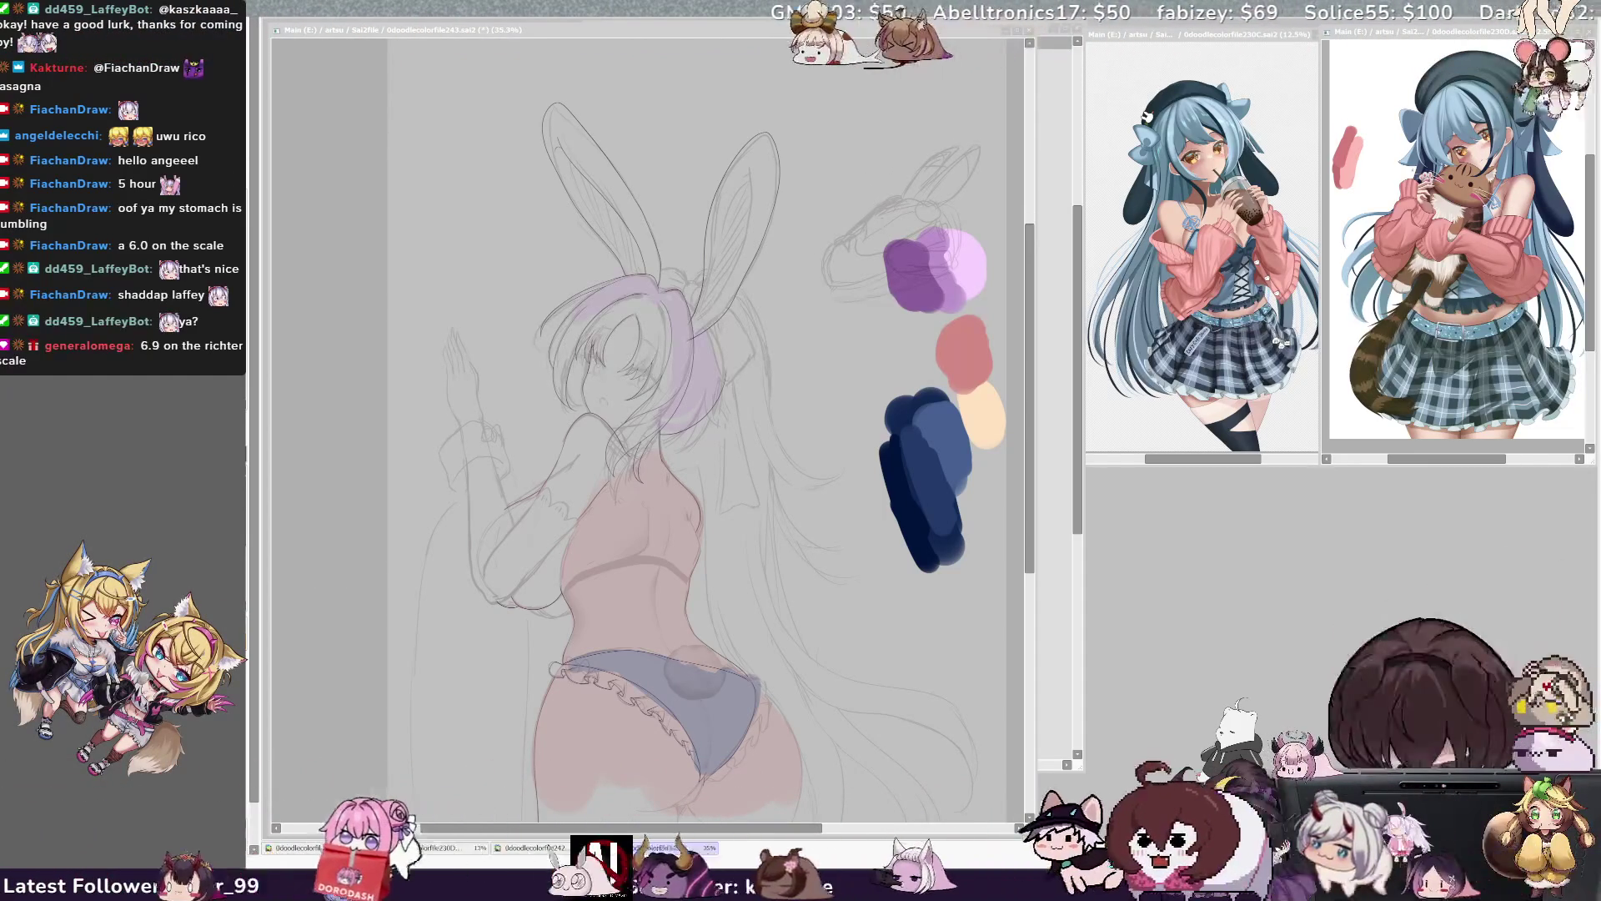
pyautogui.hotkey('ctrl', 'Tab')
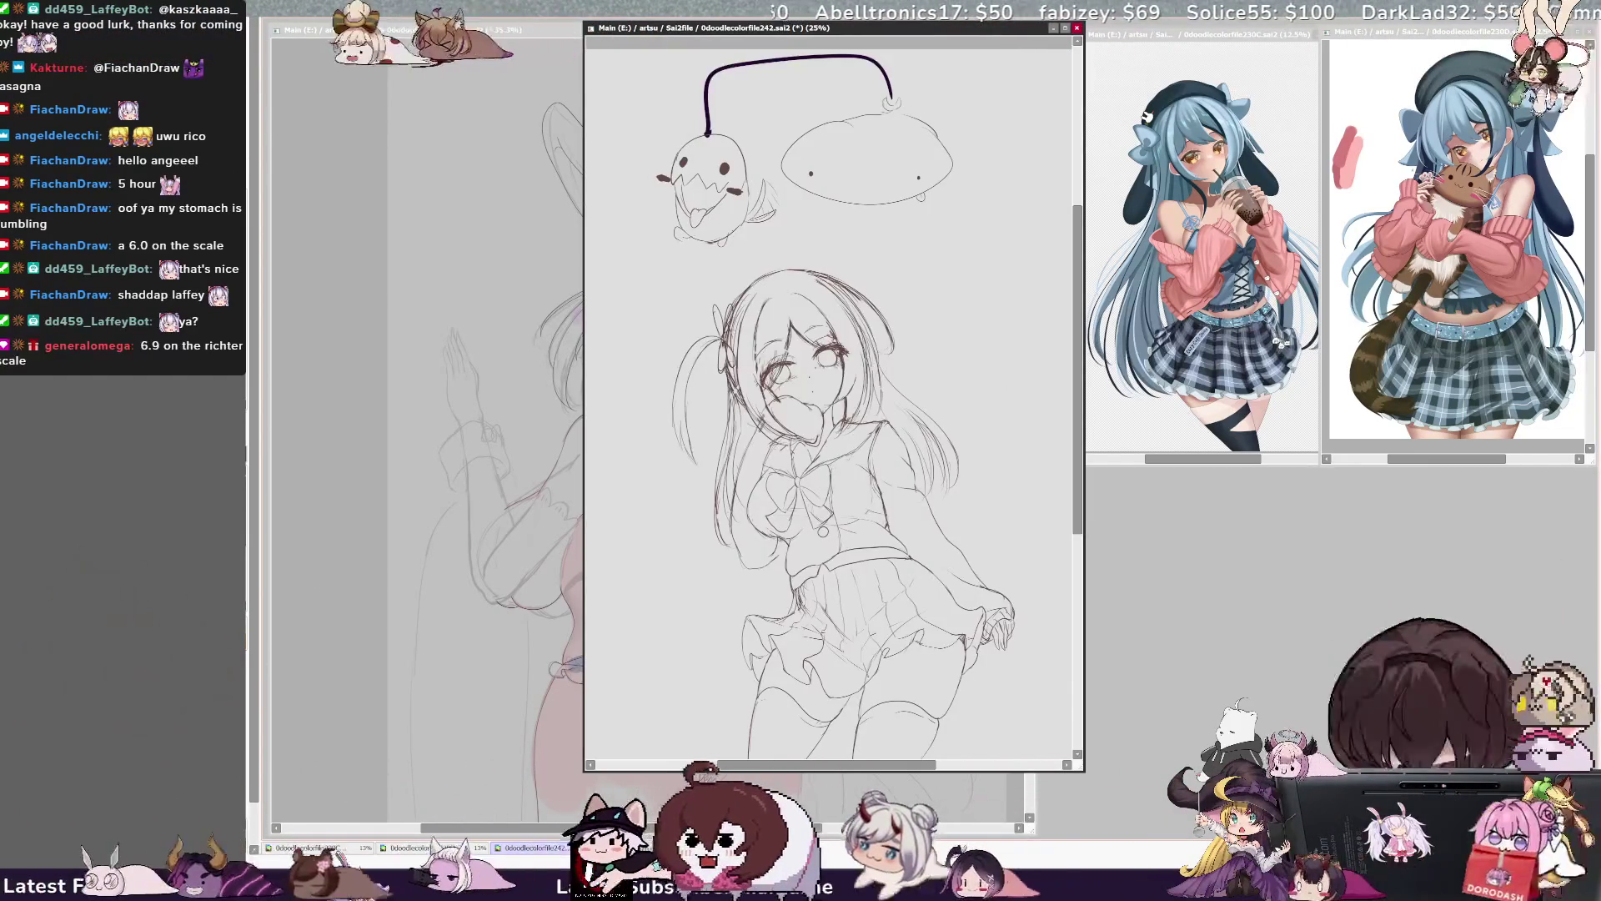
pyautogui.hscroll(-2, 834, 401)
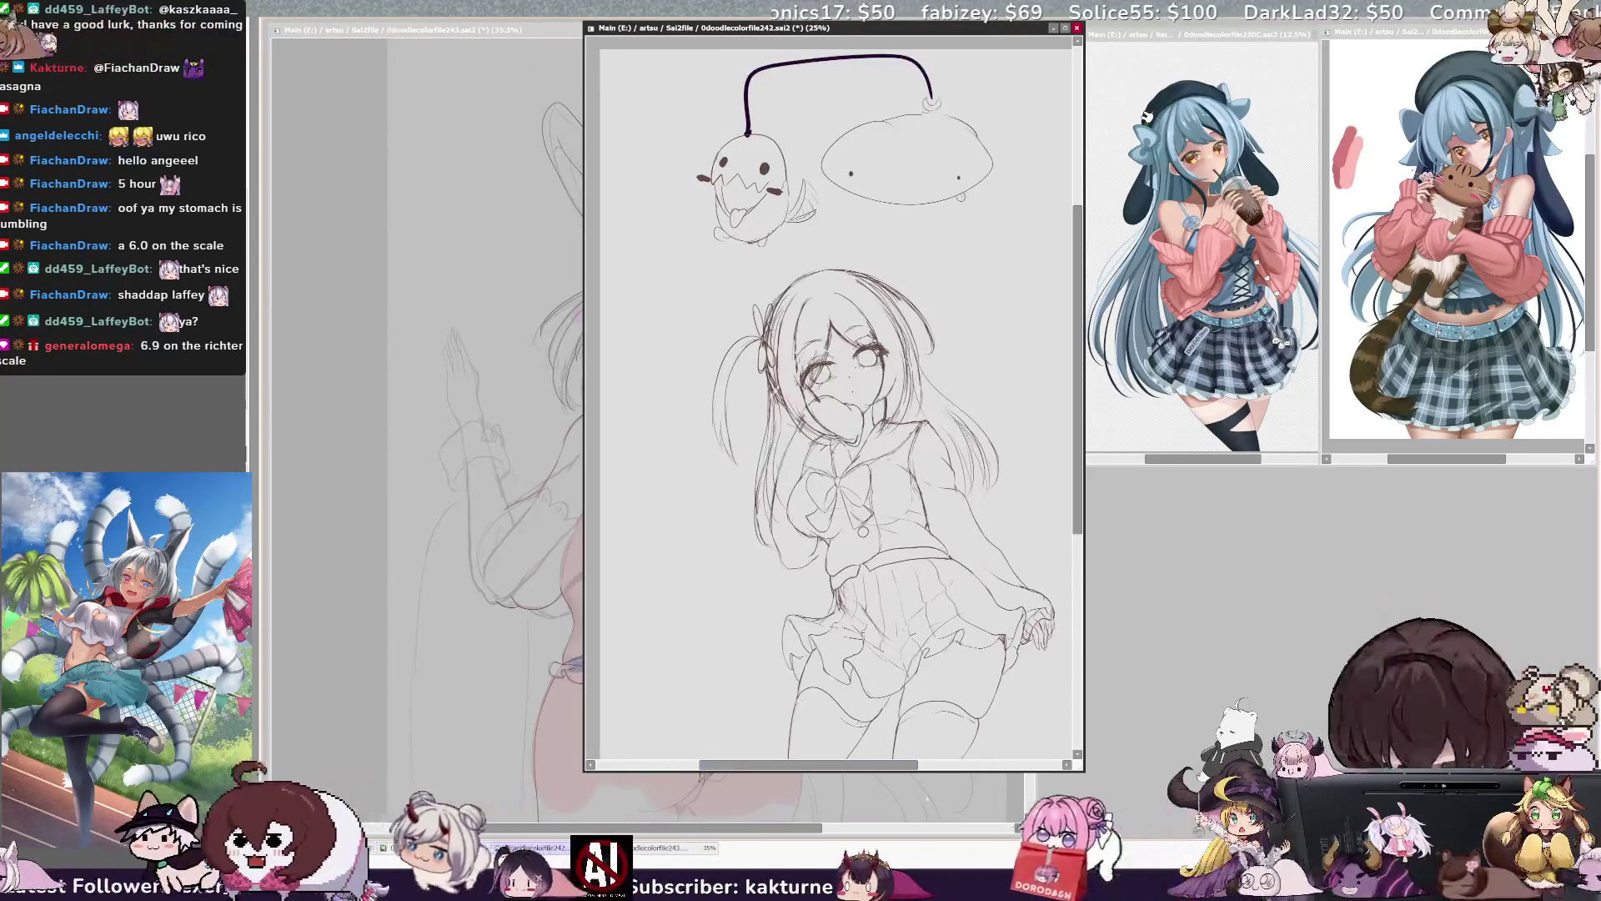
pyautogui.hotkey('ctrl', 'Tab')
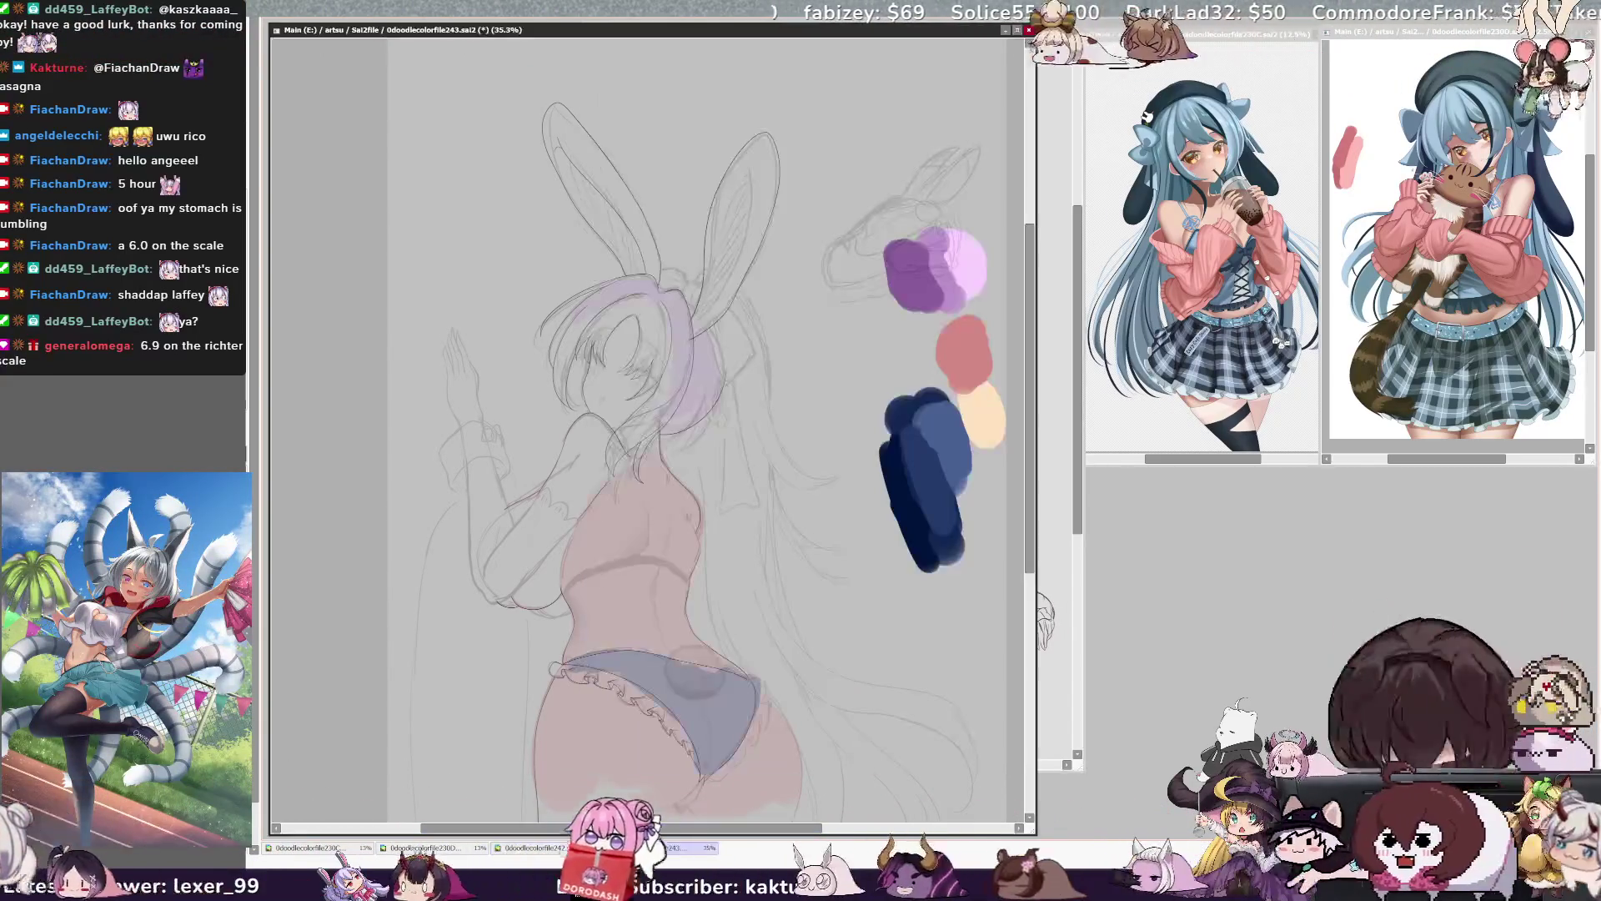
pyautogui.moveTo(1037, 417); pyautogui.dragTo(959, 417)
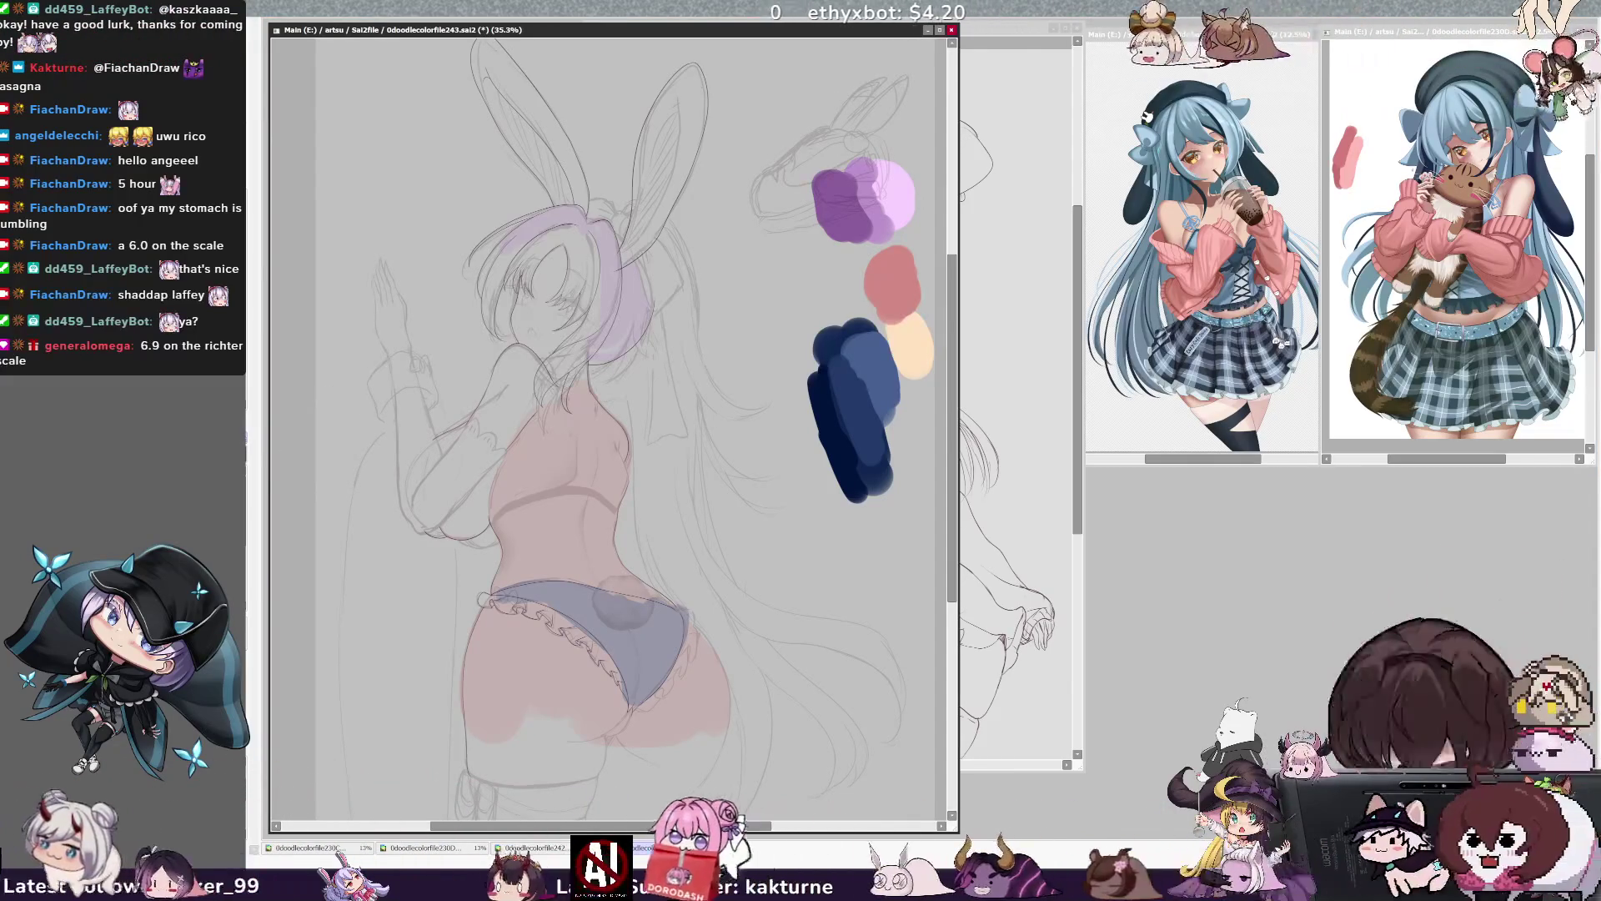
# - Blend a cream highlight over the hip and extend the pink skin down the leg
pyautogui.moveTo(543, 697); pyautogui.dragTo(551, 724)
pyautogui.moveTo(546, 667)
pyautogui.mouseDown()
pyautogui.moveTo(542, 684)
pyautogui.moveTo(584, 638)
pyautogui.moveTo(534, 692)
pyautogui.moveTo(546, 680)
pyautogui.mouseUp()
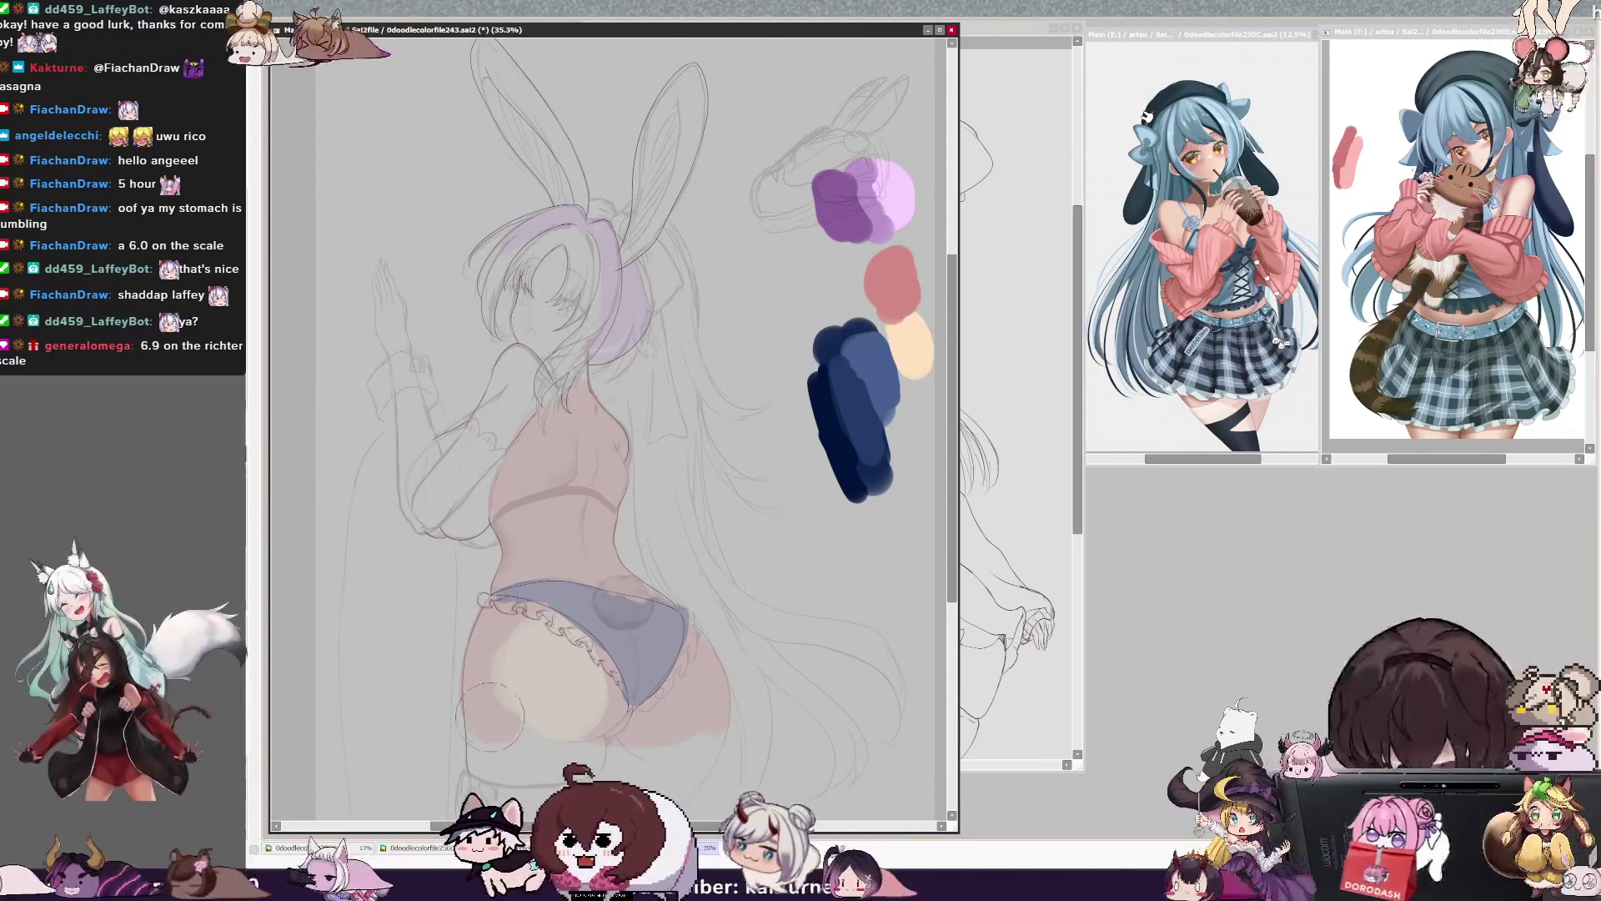
pyautogui.moveTo(488, 751); pyautogui.dragTo(484, 734)
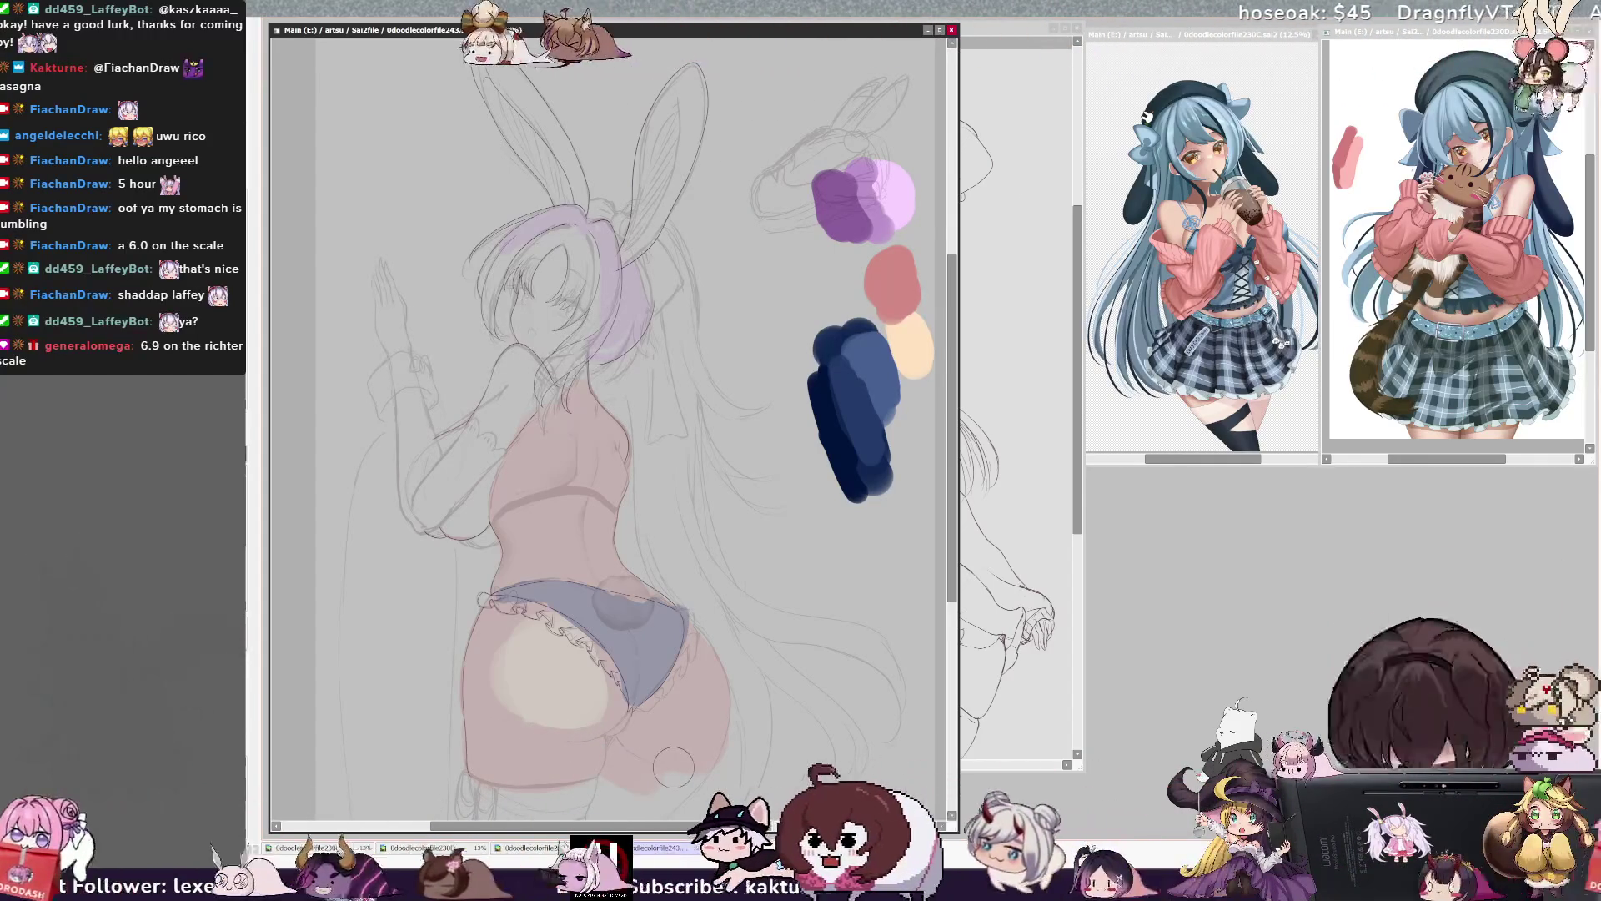
# - Repaint flat skin along the buttock's right edge and pick the Skin layer
pyautogui.moveTo(703, 730); pyautogui.dragTo(777, 731)
pyautogui.moveTo(650, 634)
pyautogui.mouseDown()
pyautogui.moveTo(593, 542)
pyautogui.moveTo(550, 534)
pyautogui.mouseUp()
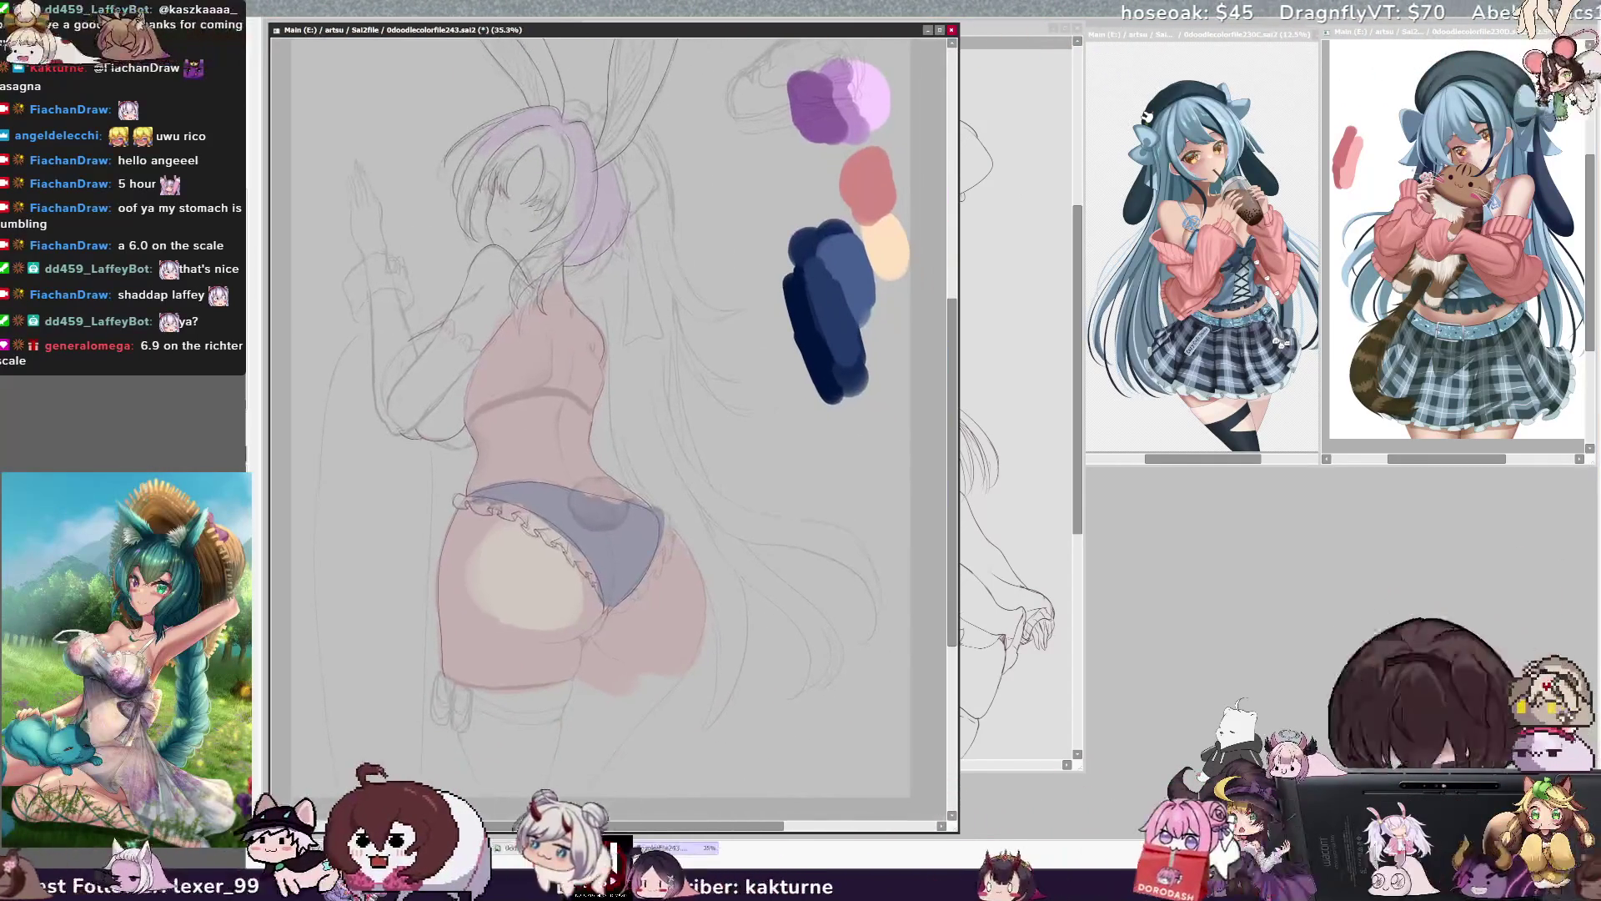
pyautogui.moveTo(749, 734); pyautogui.dragTo(791, 734)
pyautogui.moveTo(600, 501)
pyautogui.mouseDown()
pyautogui.moveTo(577, 561)
pyautogui.moveTo(577, 543)
pyautogui.mouseUp()
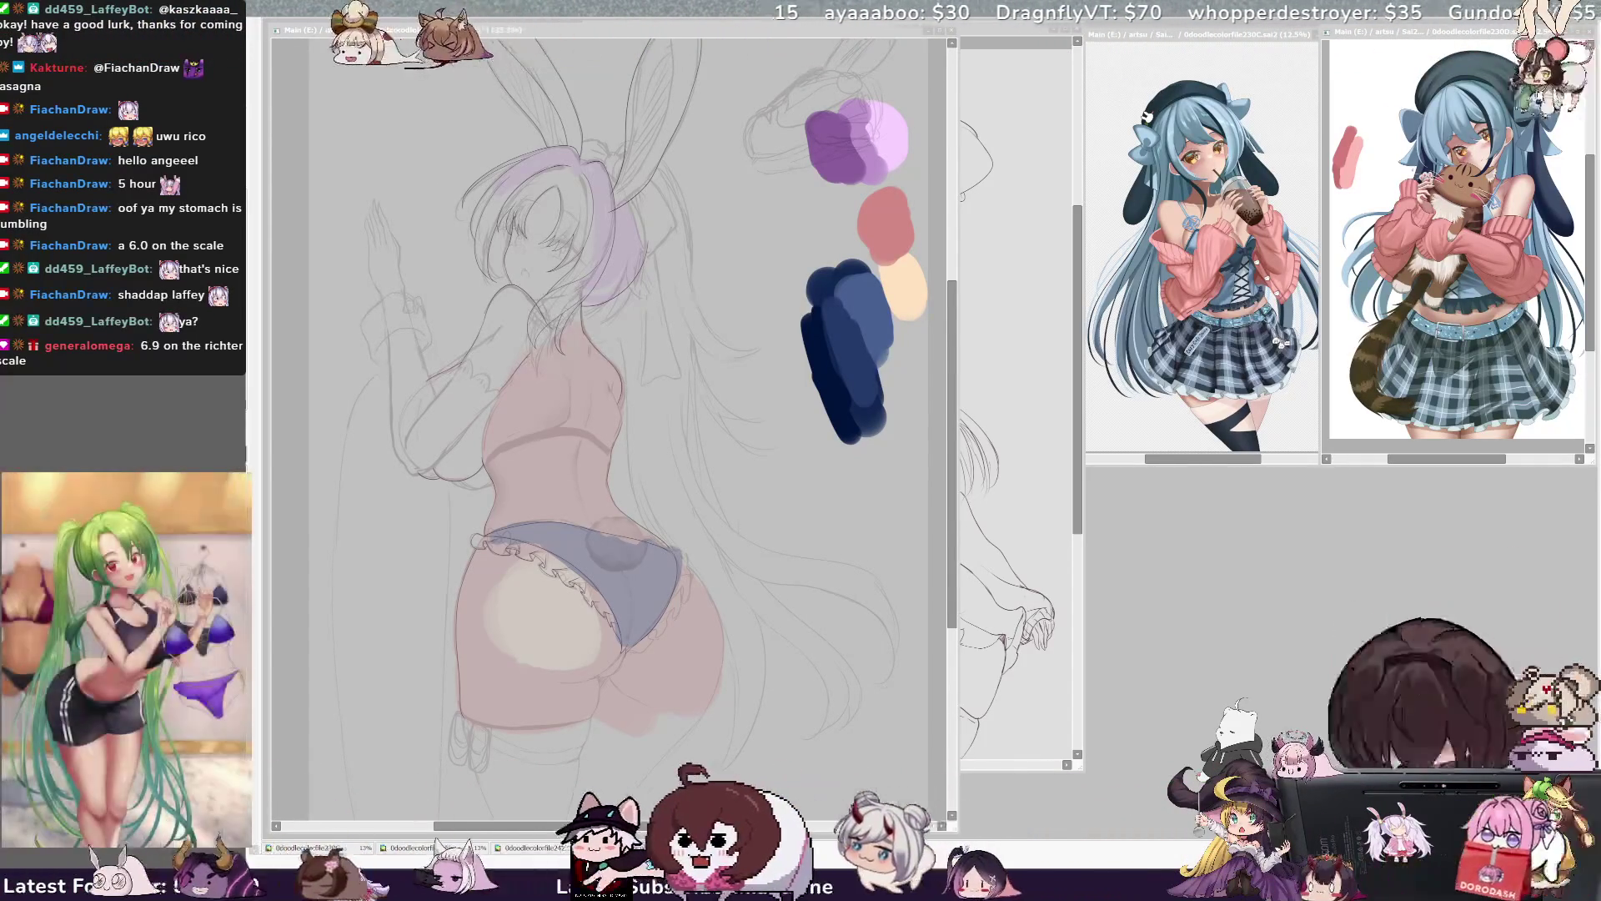
pyautogui.moveTo(686, 590); pyautogui.dragTo(690, 631)
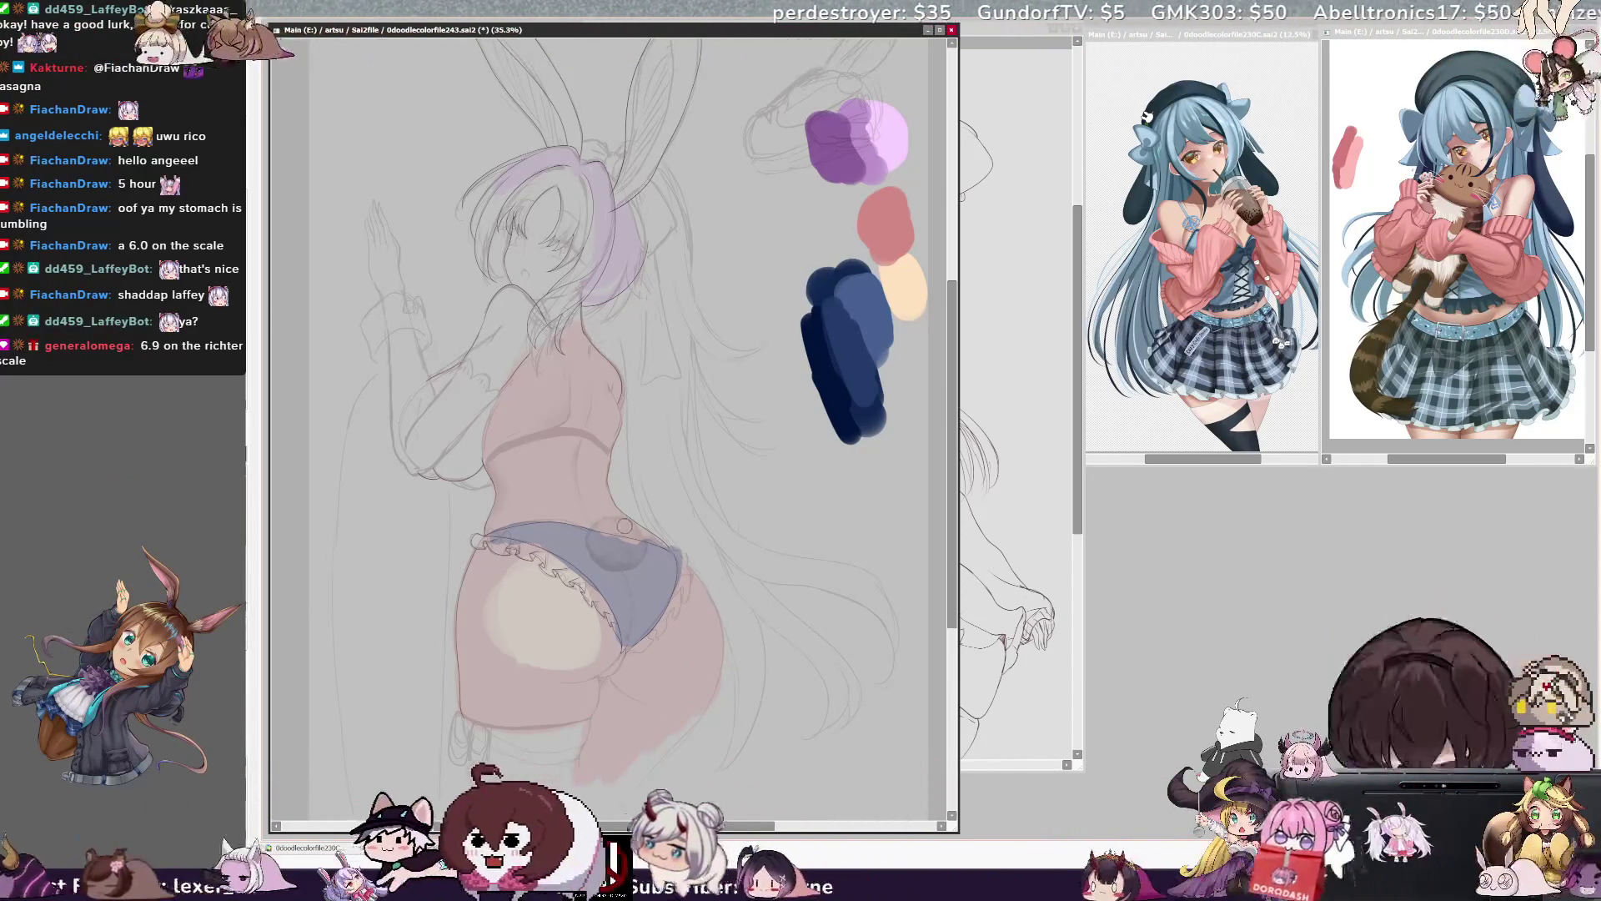
pyautogui.keyDown('ctrl'); pyautogui.keyDown('shift'); pyautogui.click(607, 495); pyautogui.keyUp('shift'); pyautogui.keyUp('ctrl')
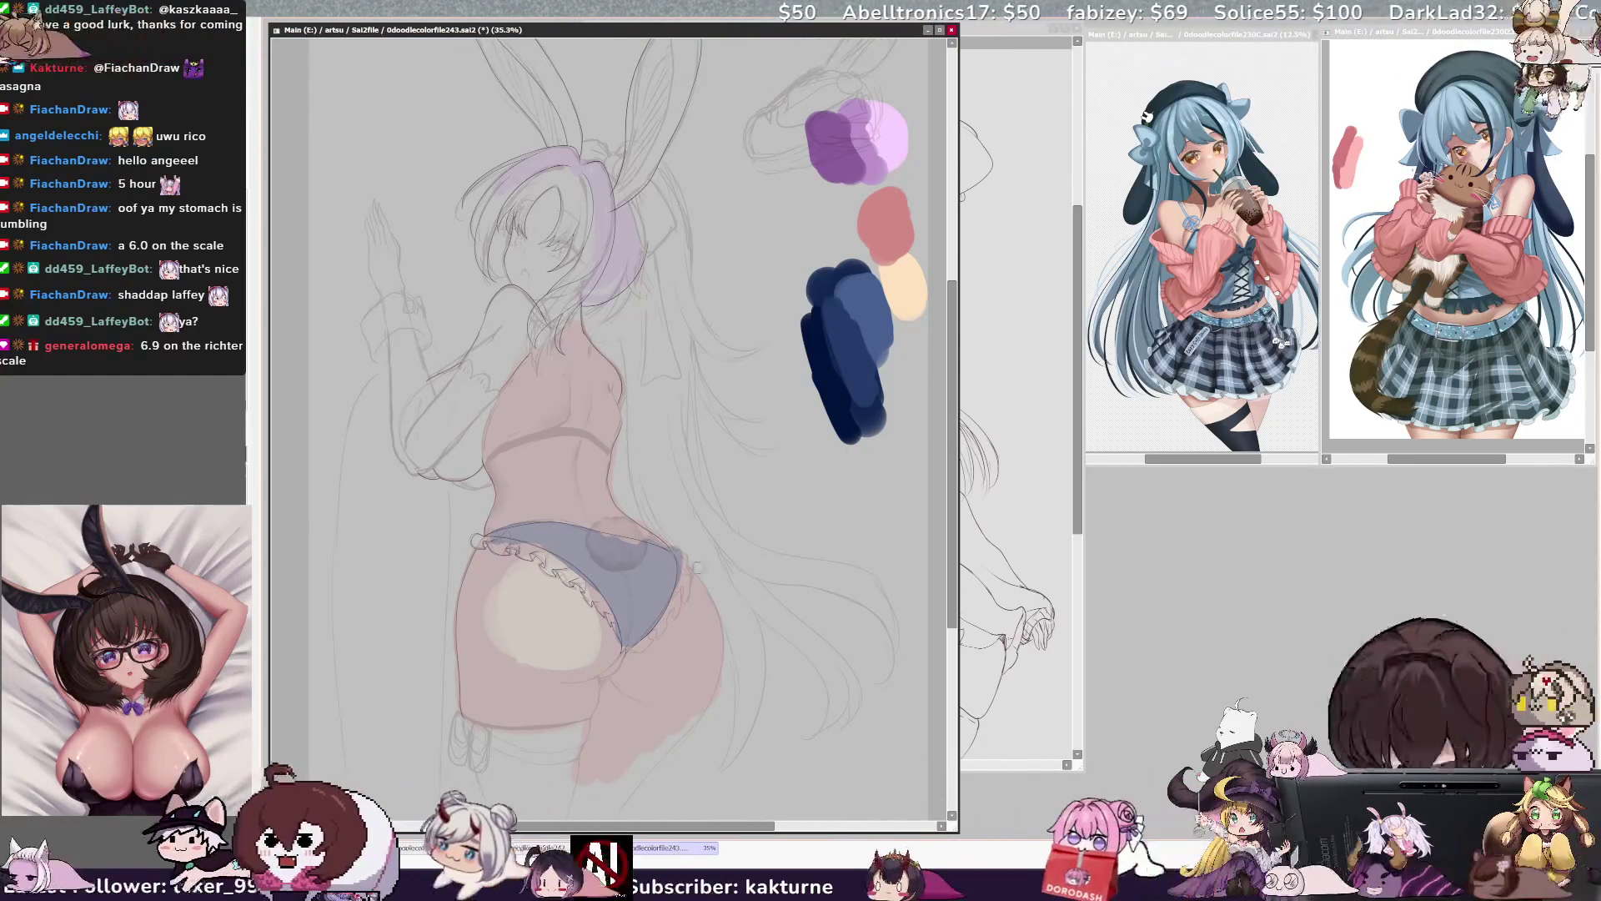
# - Paint the skin colour down the lower leg
pyautogui.scroll(-3, 791, 618)
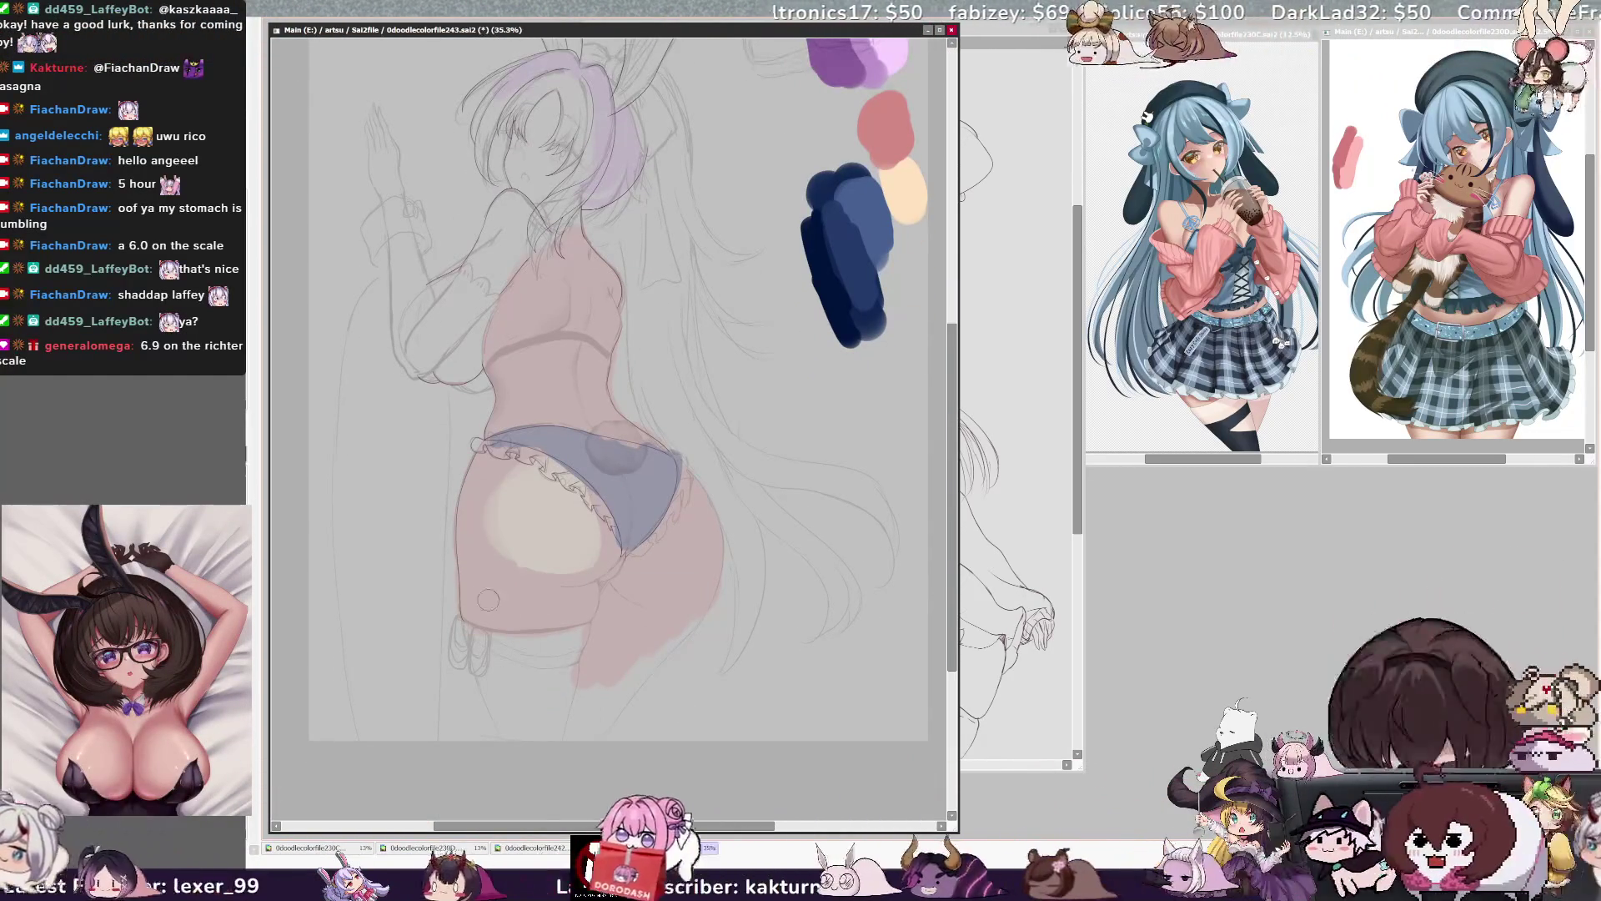
pyautogui.moveTo(499, 710); pyautogui.dragTo(517, 742)
pyautogui.moveTo(515, 657)
pyautogui.mouseDown()
pyautogui.moveTo(538, 738)
pyautogui.moveTo(584, 724)
pyautogui.moveTo(638, 667)
pyautogui.moveTo(626, 685)
pyautogui.mouseUp()
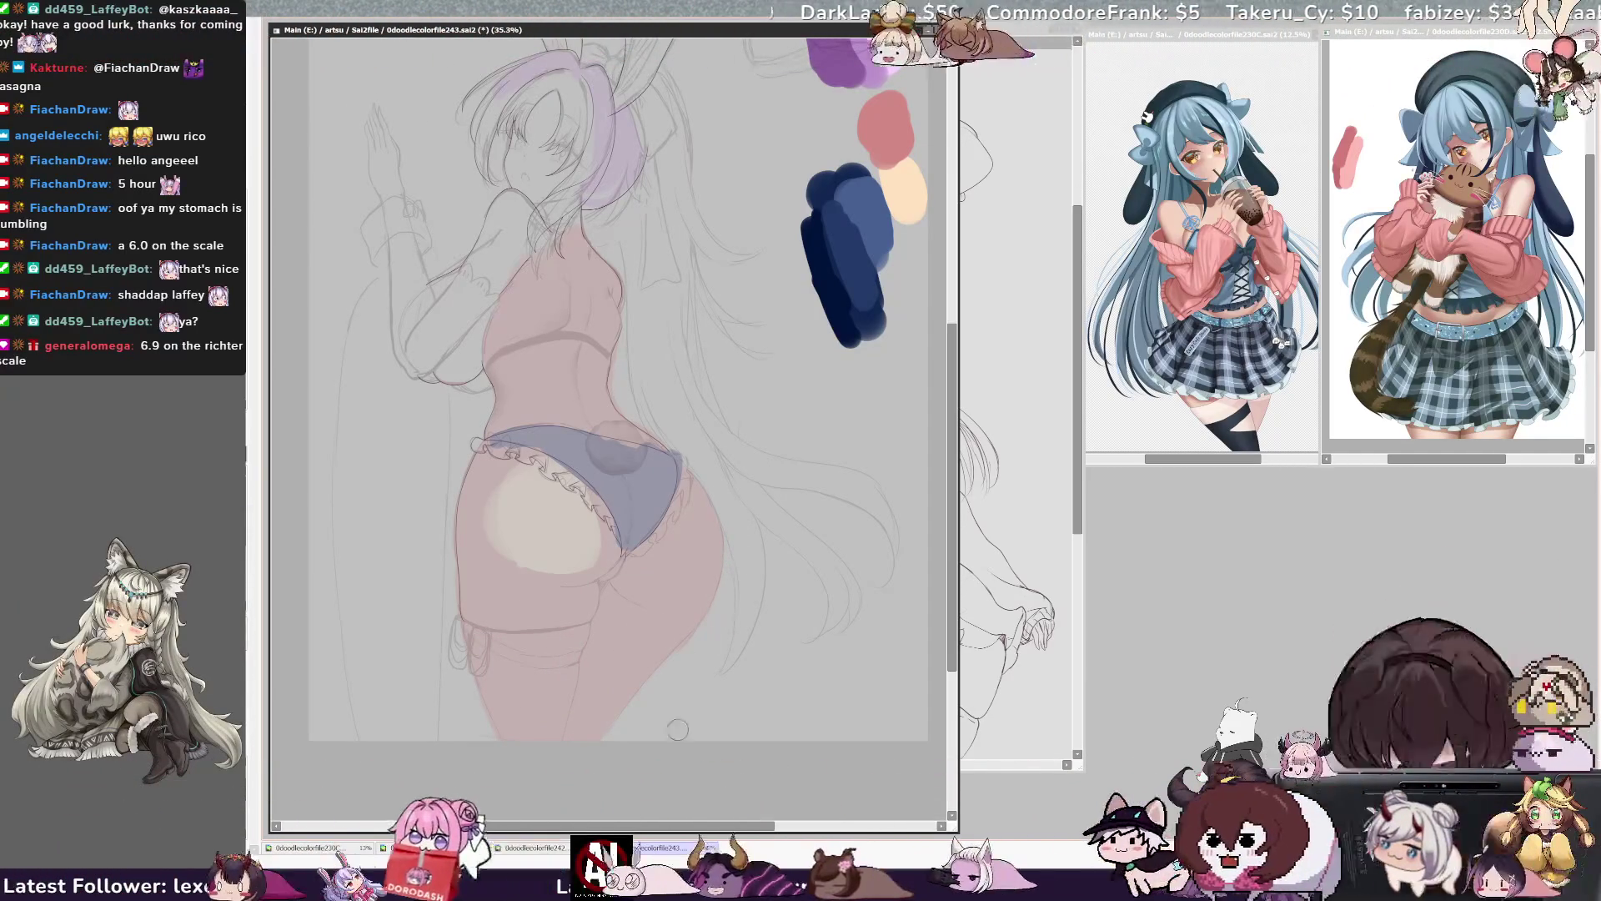
# - Return to the upper body and fine-tune the brush size for soft shading
pyautogui.scroll(2, 677, 729)
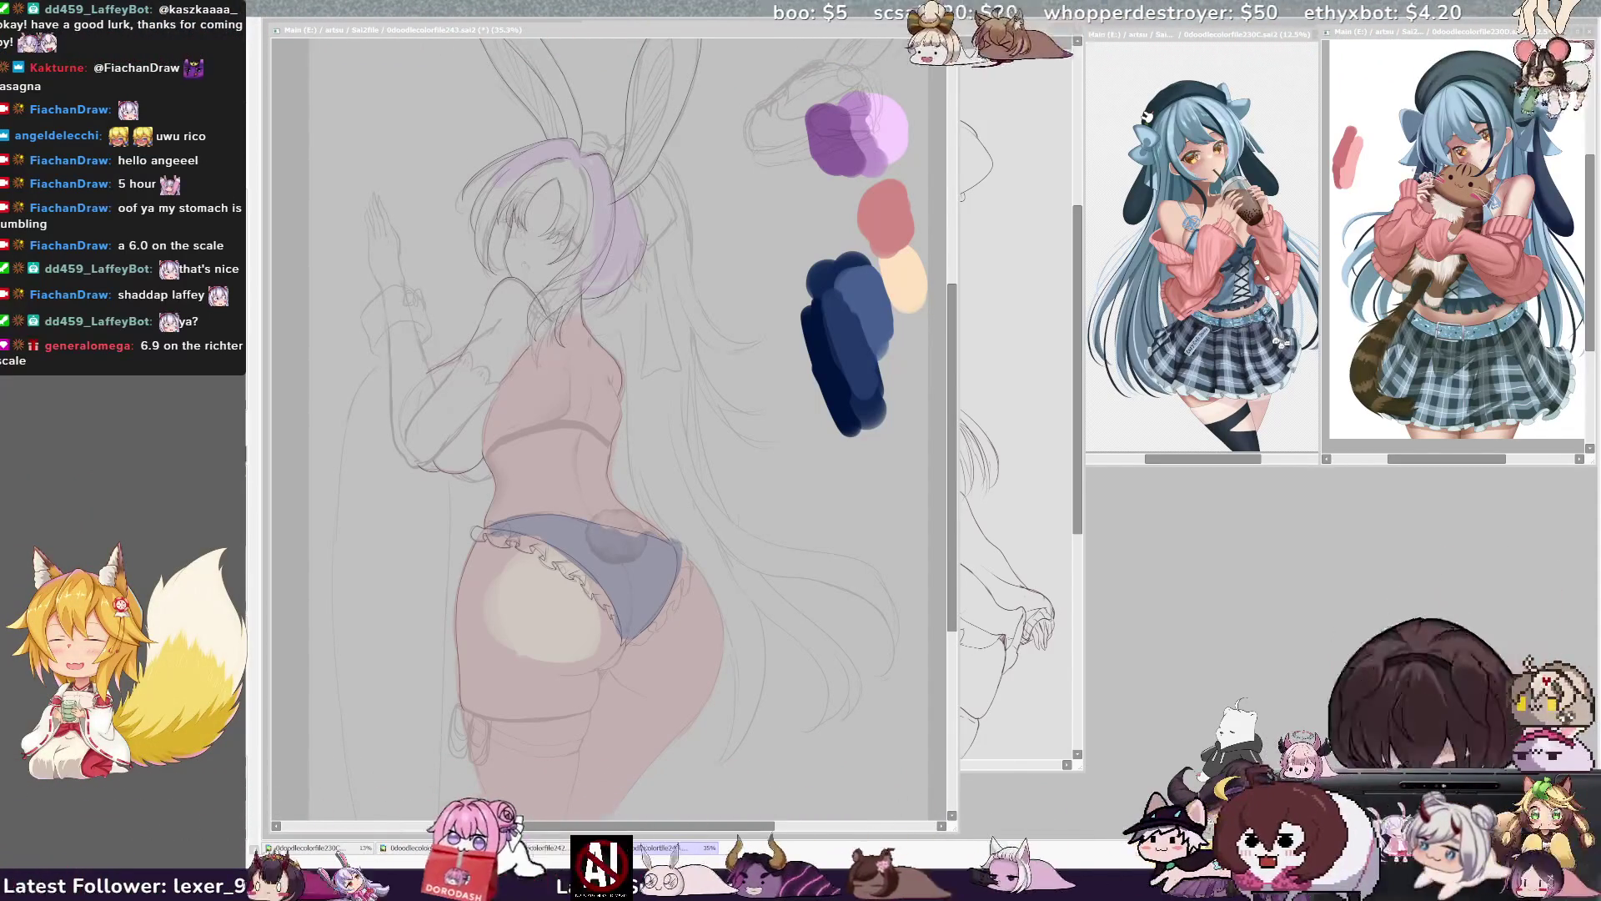
pyautogui.hscroll(-2, 609, 417)
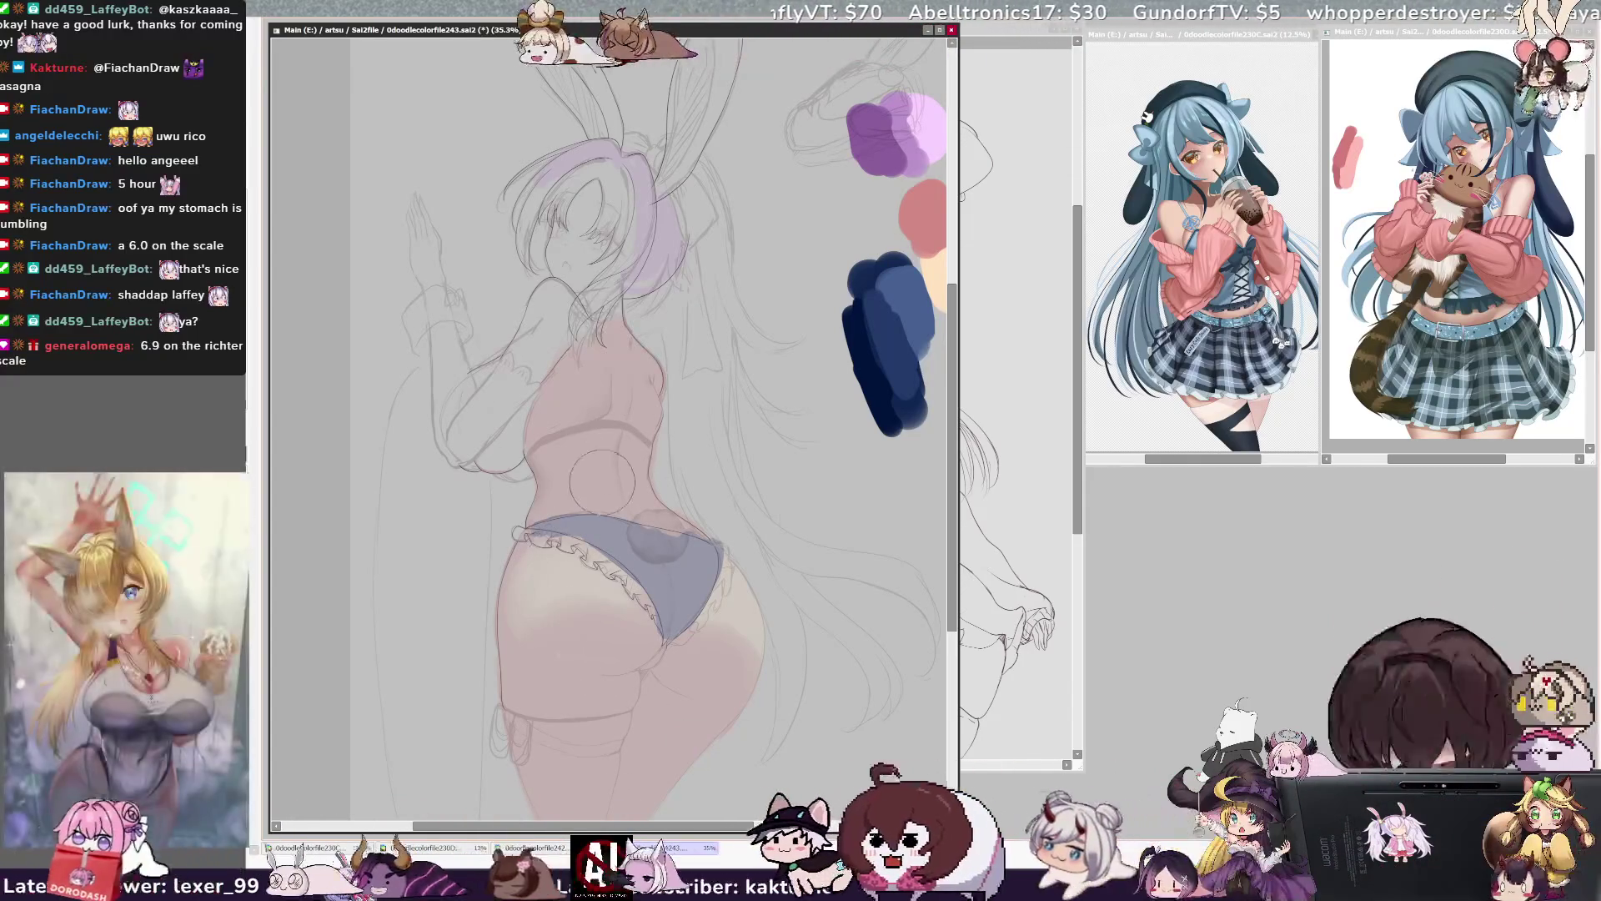
pyautogui.press('[')
pyautogui.press('[')
pyautogui.press('[')
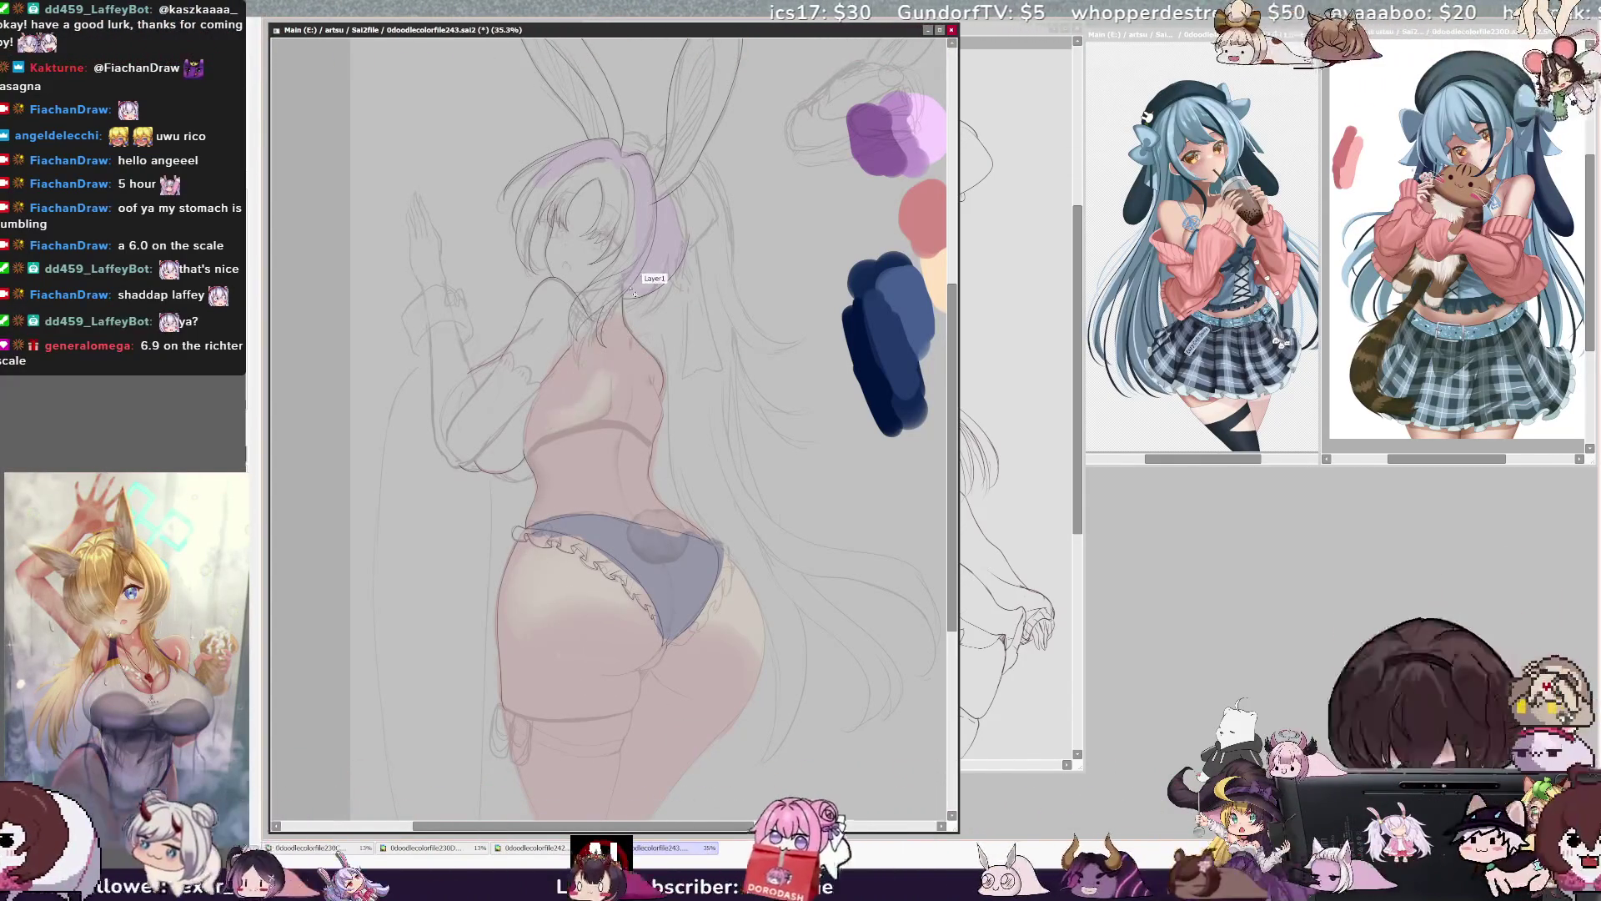
pyautogui.press(']')
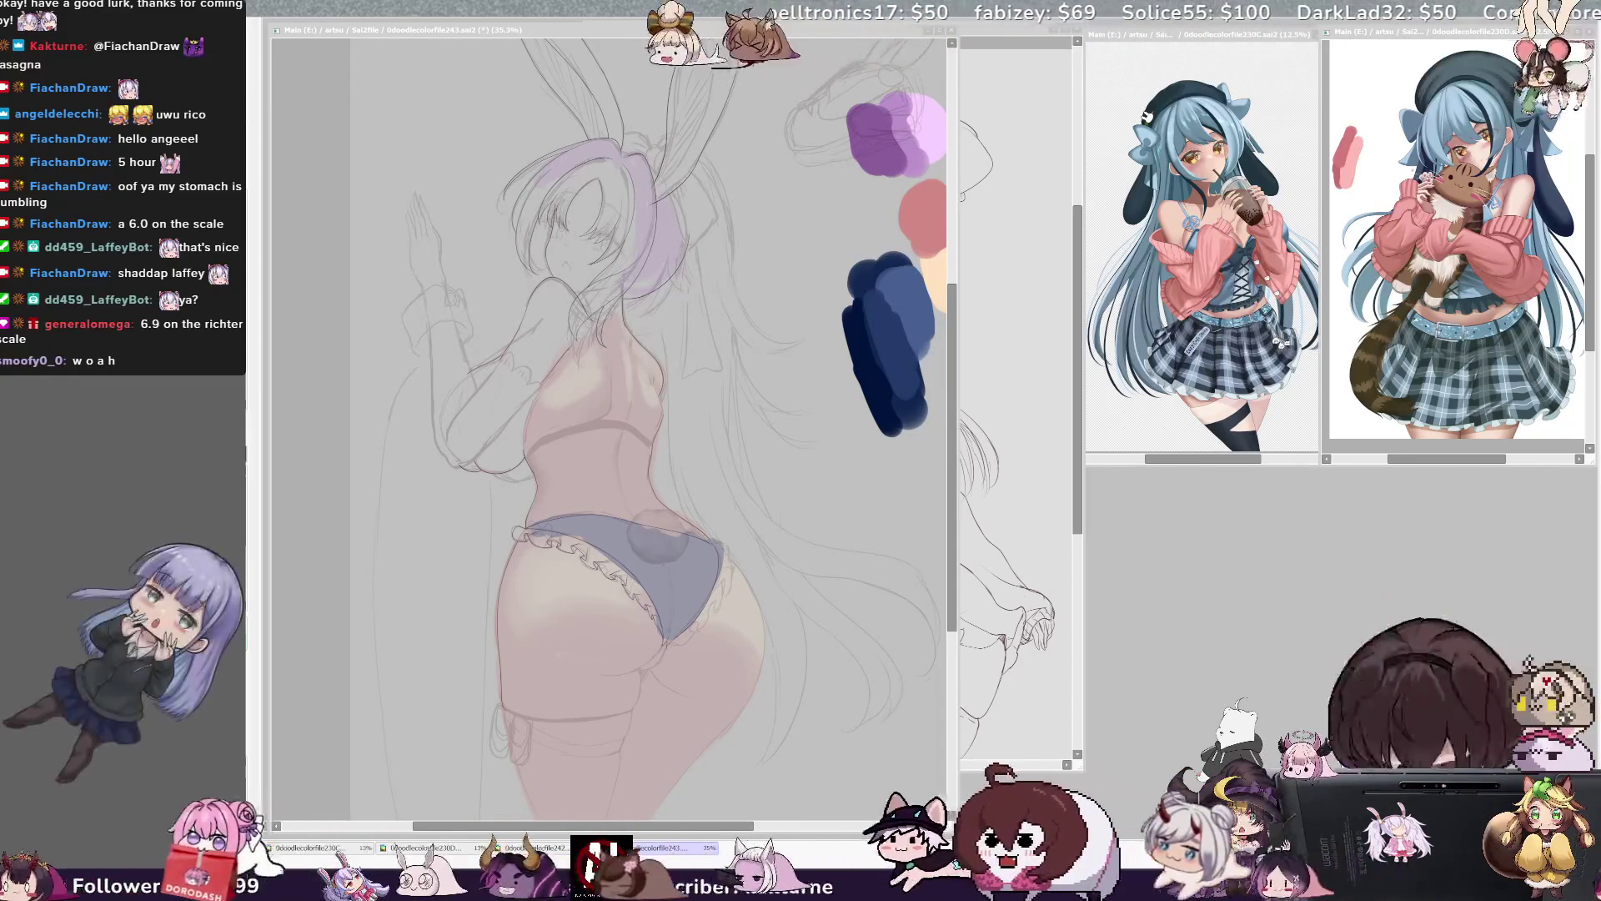
# - Narrow the bunny painting's window and place the 0doodlecolorfile242 sketch beside it in front
pyautogui.moveTo(960, 809)
pyautogui.mouseDown()
pyautogui.moveTo(843, 808)
pyautogui.moveTo(857, 808)
pyautogui.mouseUp()
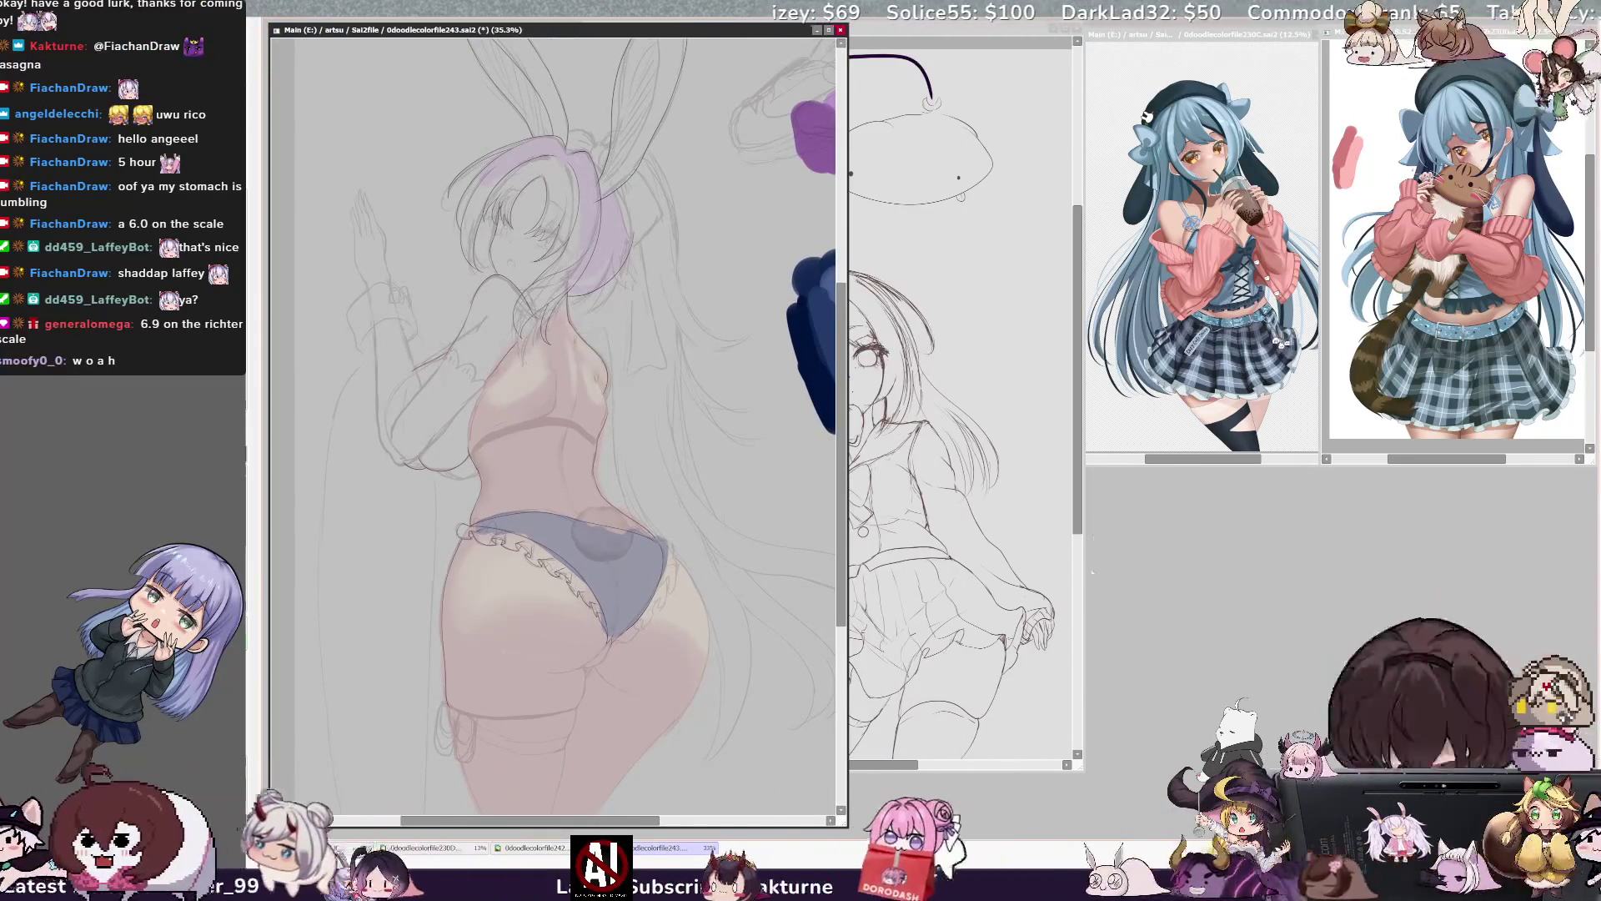
pyautogui.click(1076, 541)
pyautogui.click(668, 847)
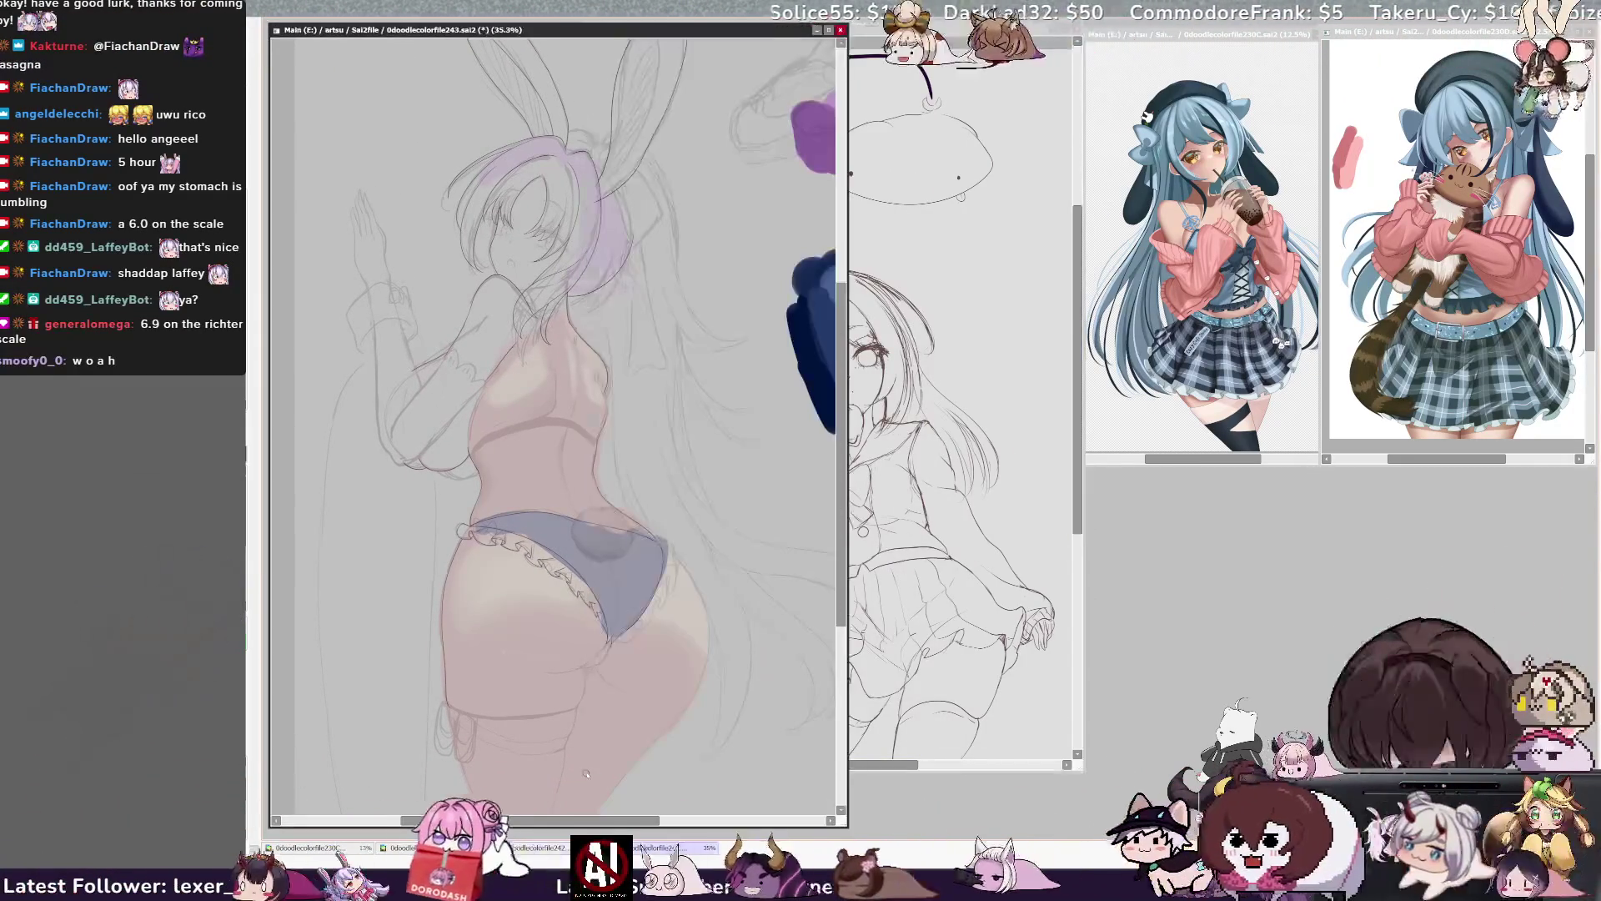
pyautogui.moveTo(960, 31); pyautogui.dragTo(873, 27)
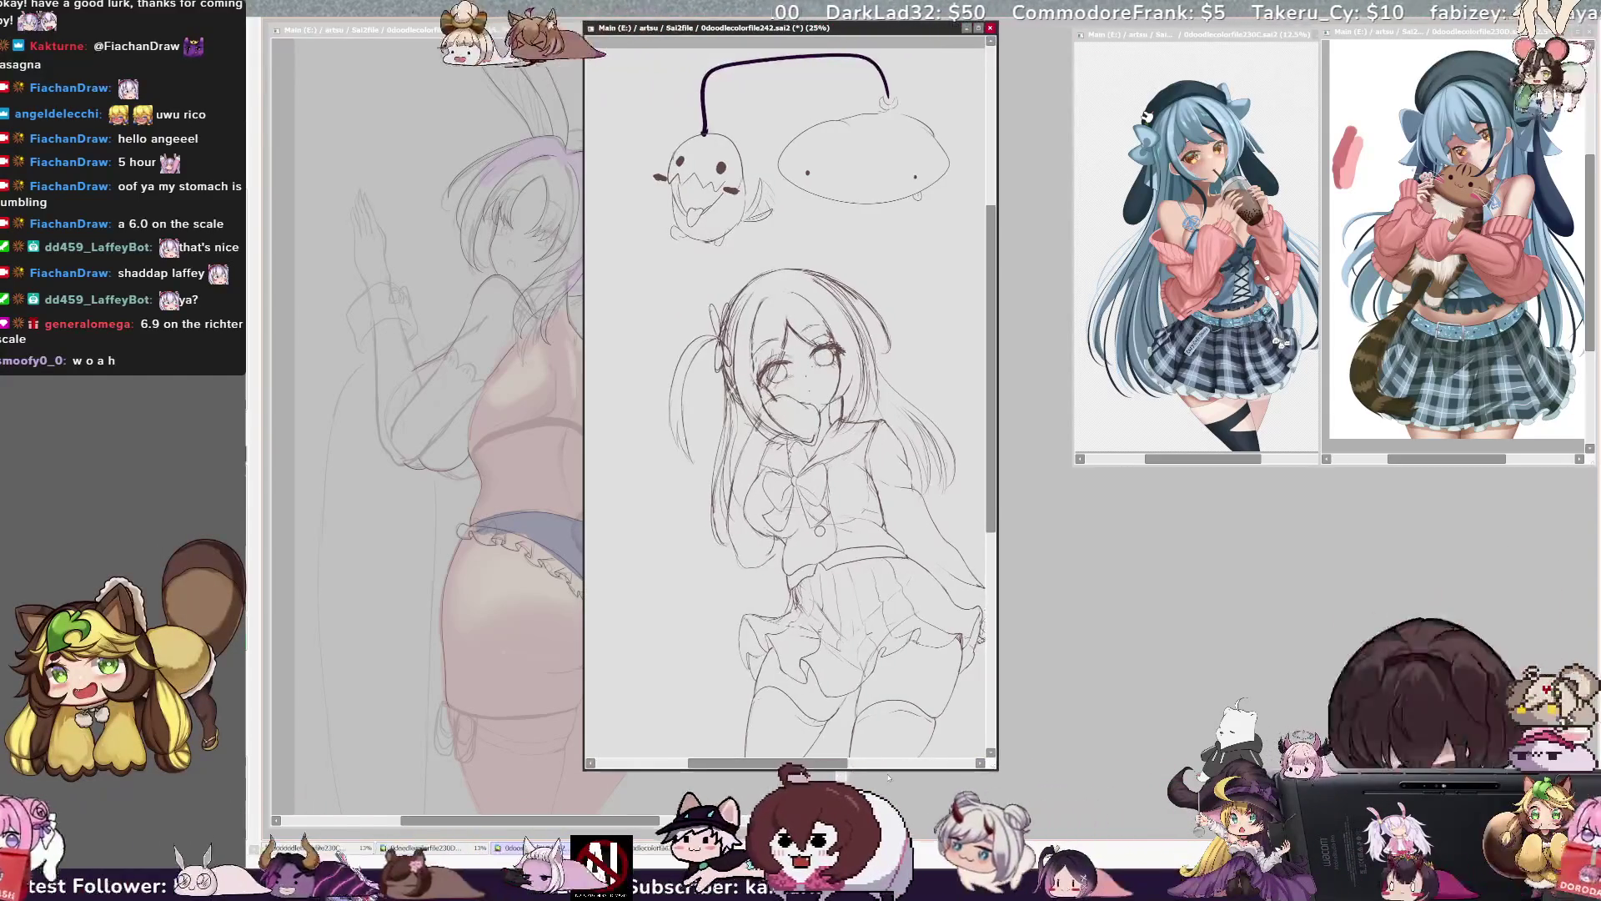
pyautogui.moveTo(939, 31); pyautogui.dragTo(1112, 34)
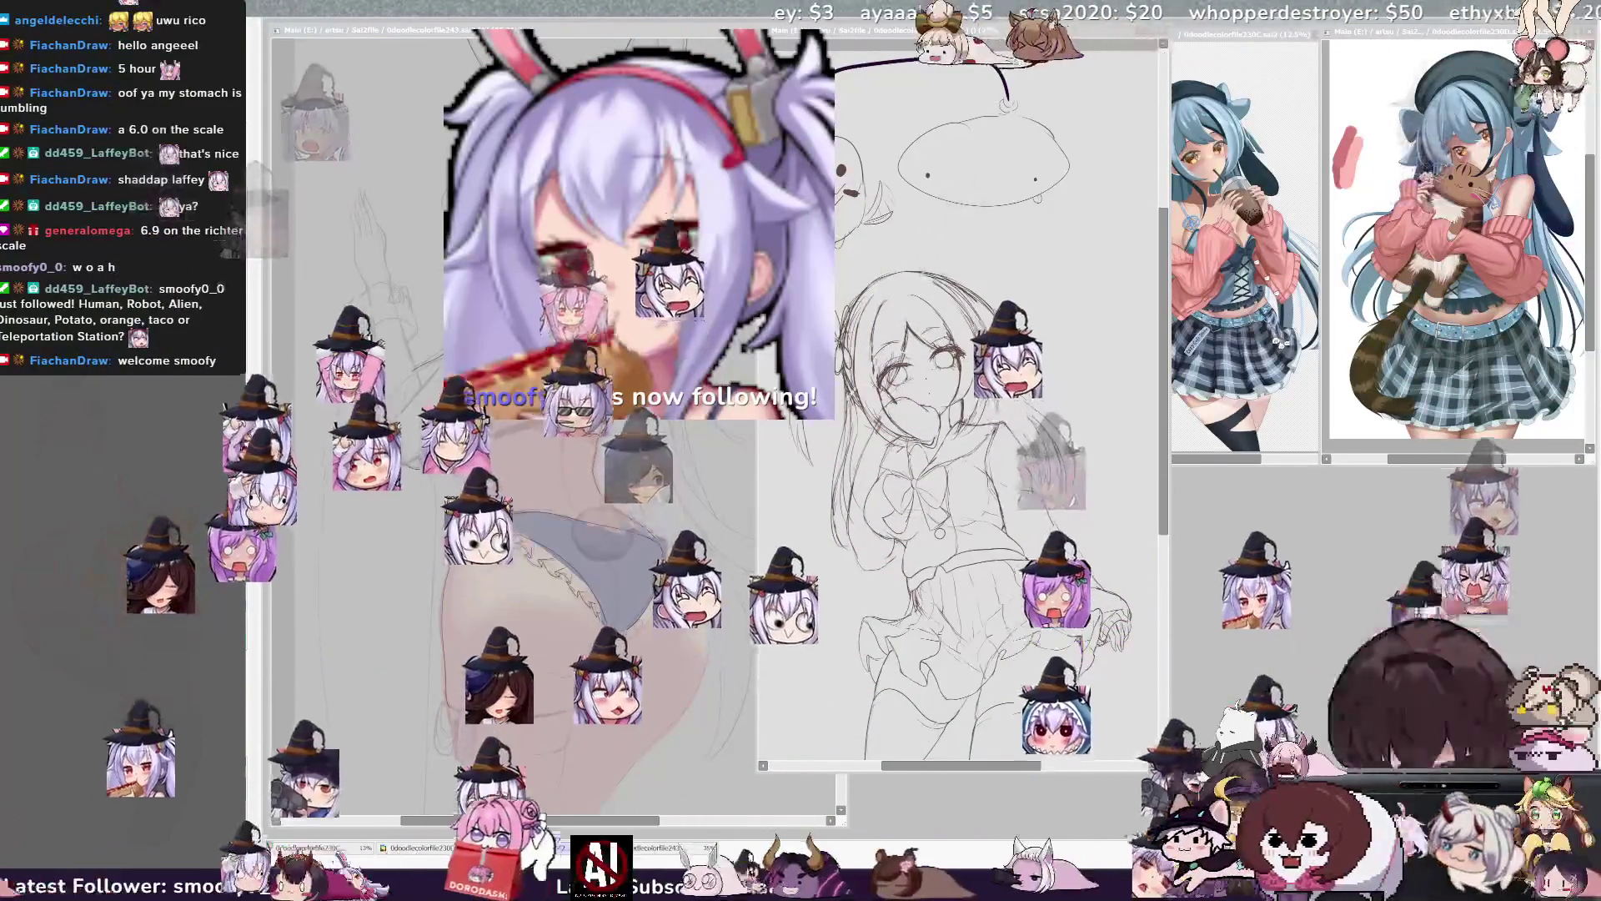
pyautogui.hotkey('ctrl', 'Tab')
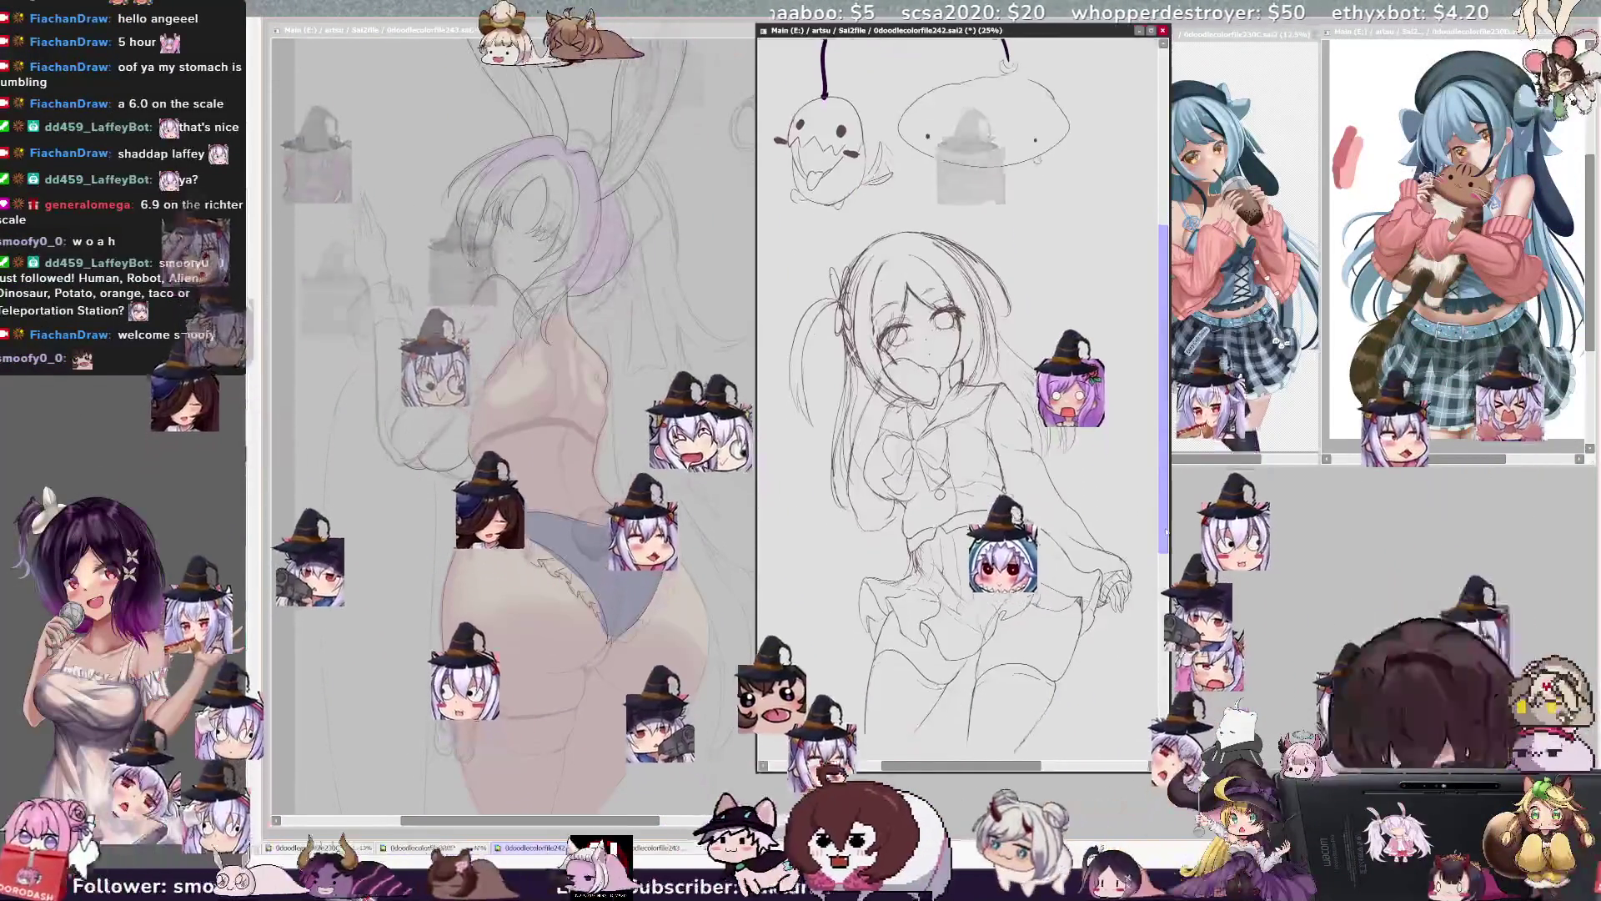
# - Mirror the 242 sketch view to check it, flip it back, then return to the bunny painting
pyautogui.press('h')
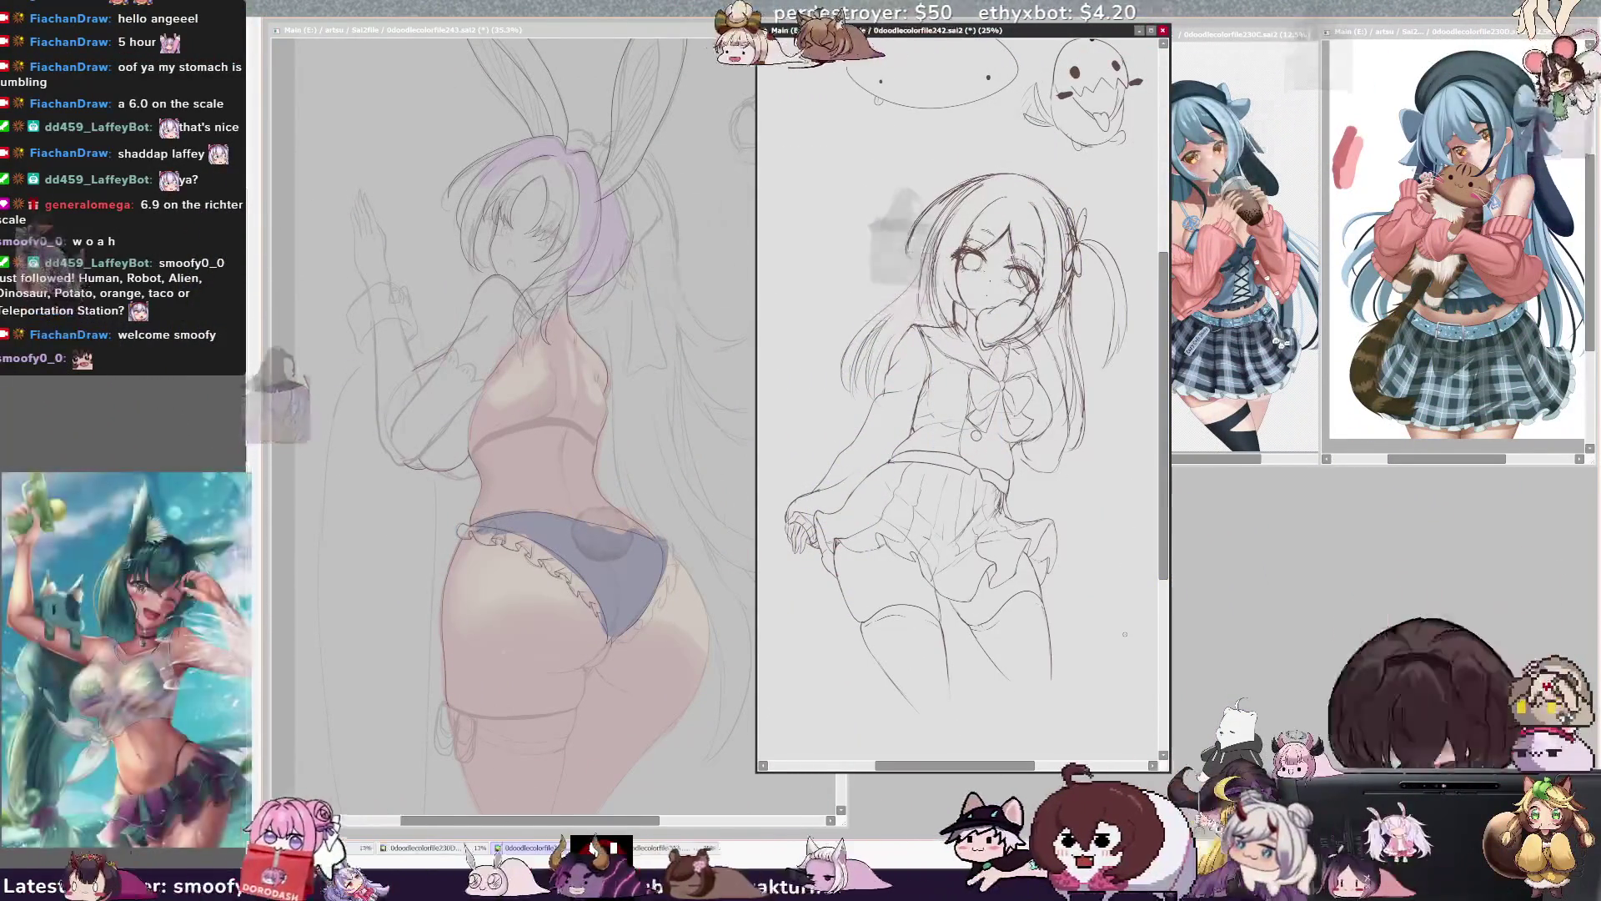
pyautogui.press('h')
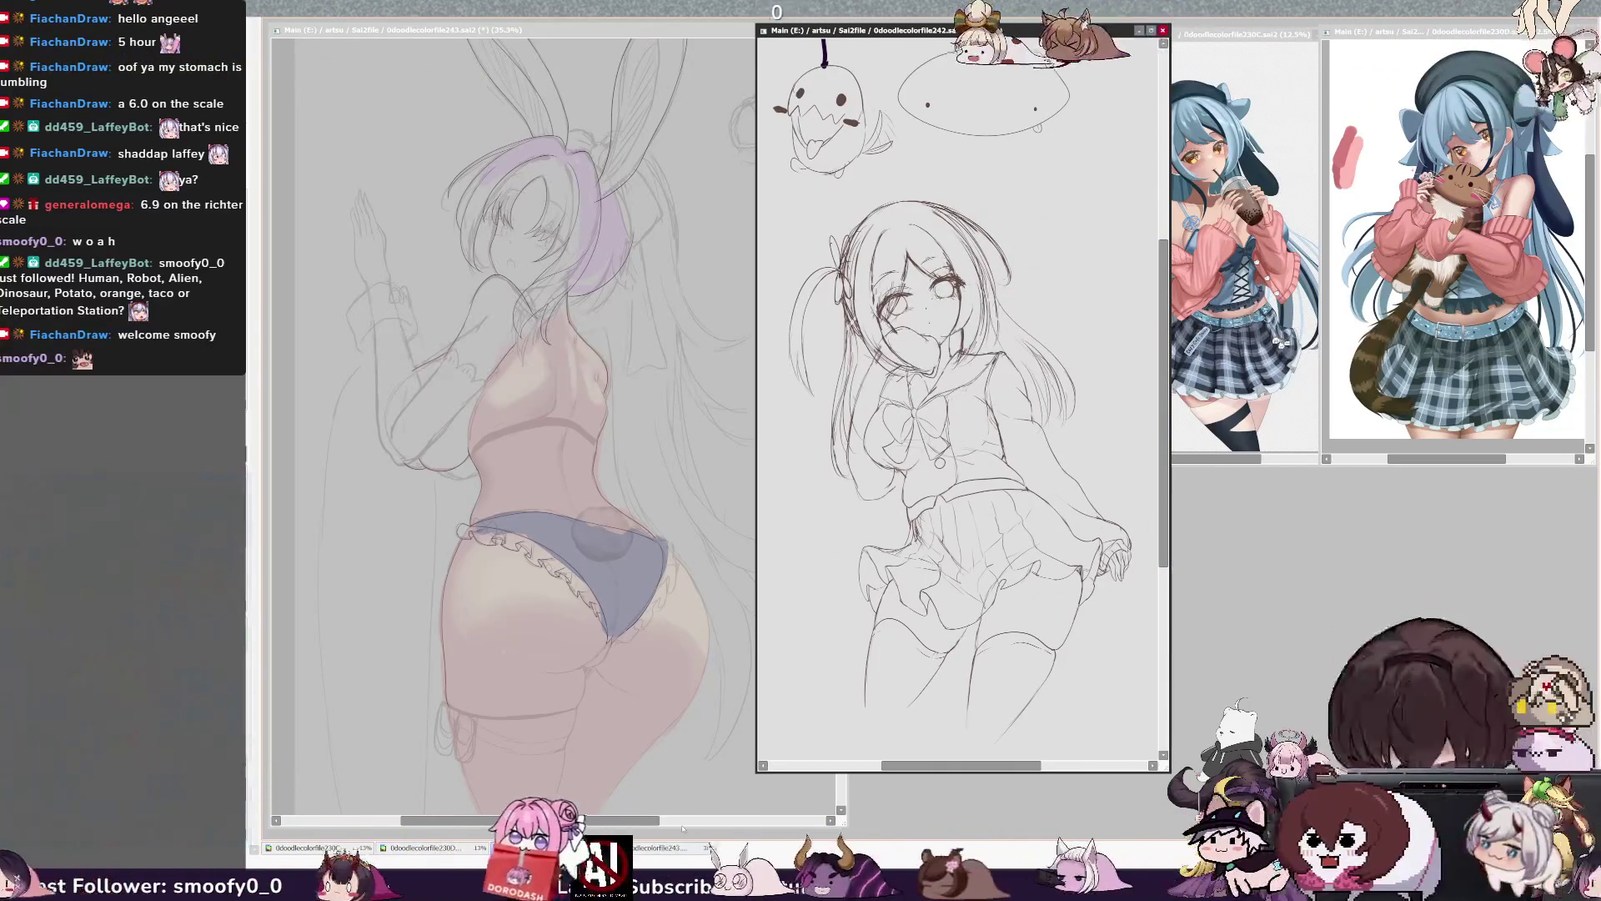
pyautogui.click(667, 848)
pyautogui.moveTo(848, 417); pyautogui.dragTo(851, 417)
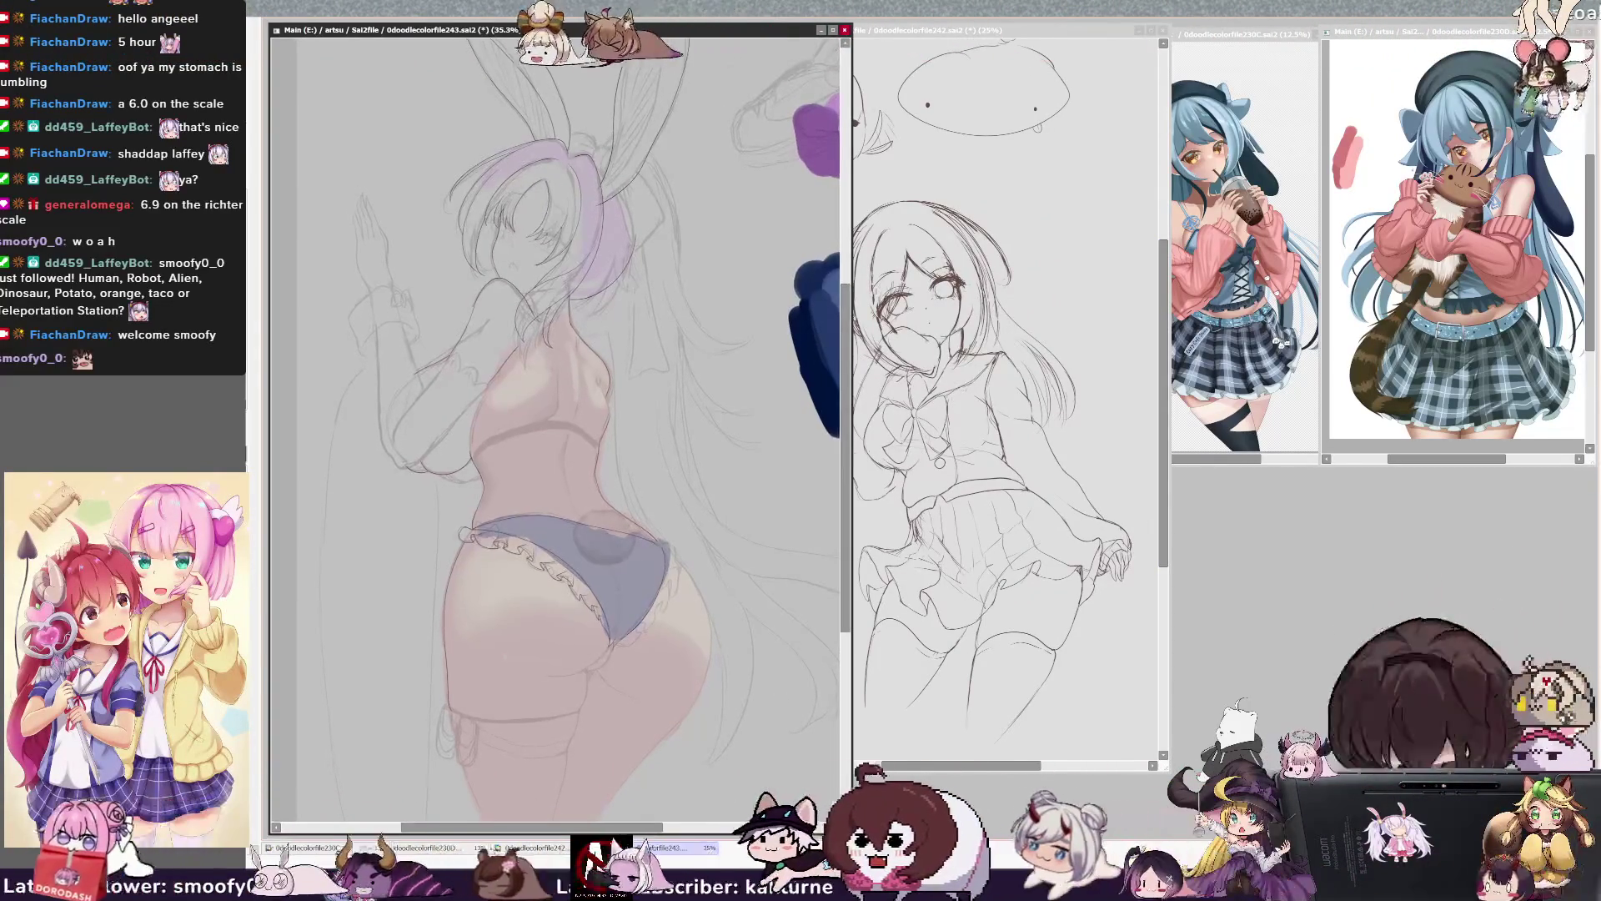
# - Soften the shading on the bunny girl's back and hip
pyautogui.scroll(5, 555, 425)
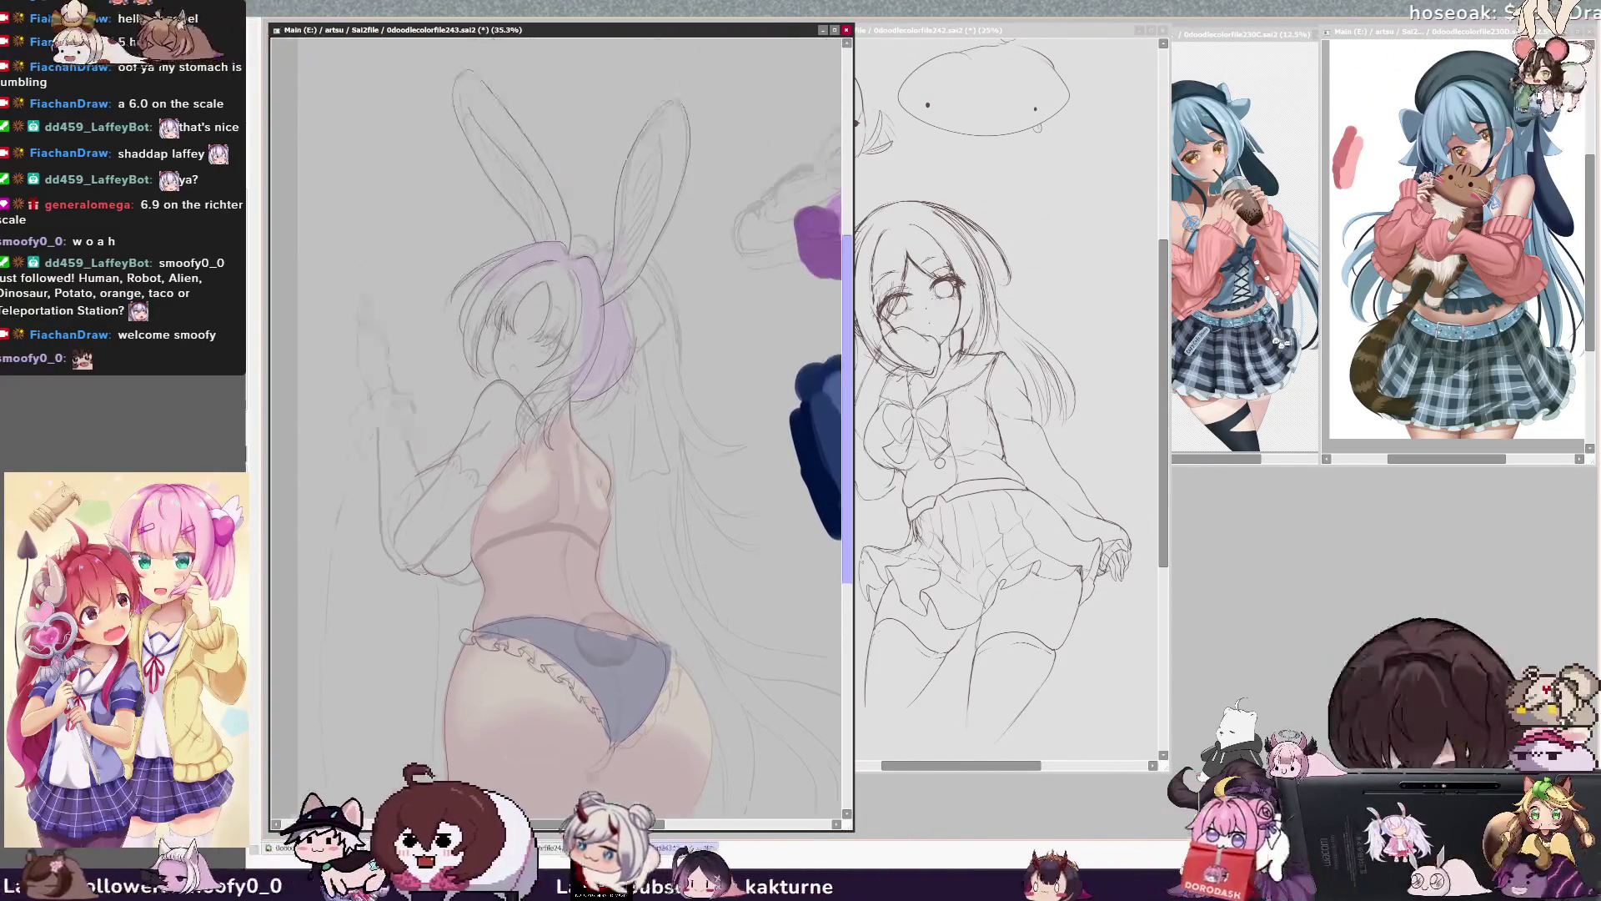
pyautogui.scroll(-1, 555, 417)
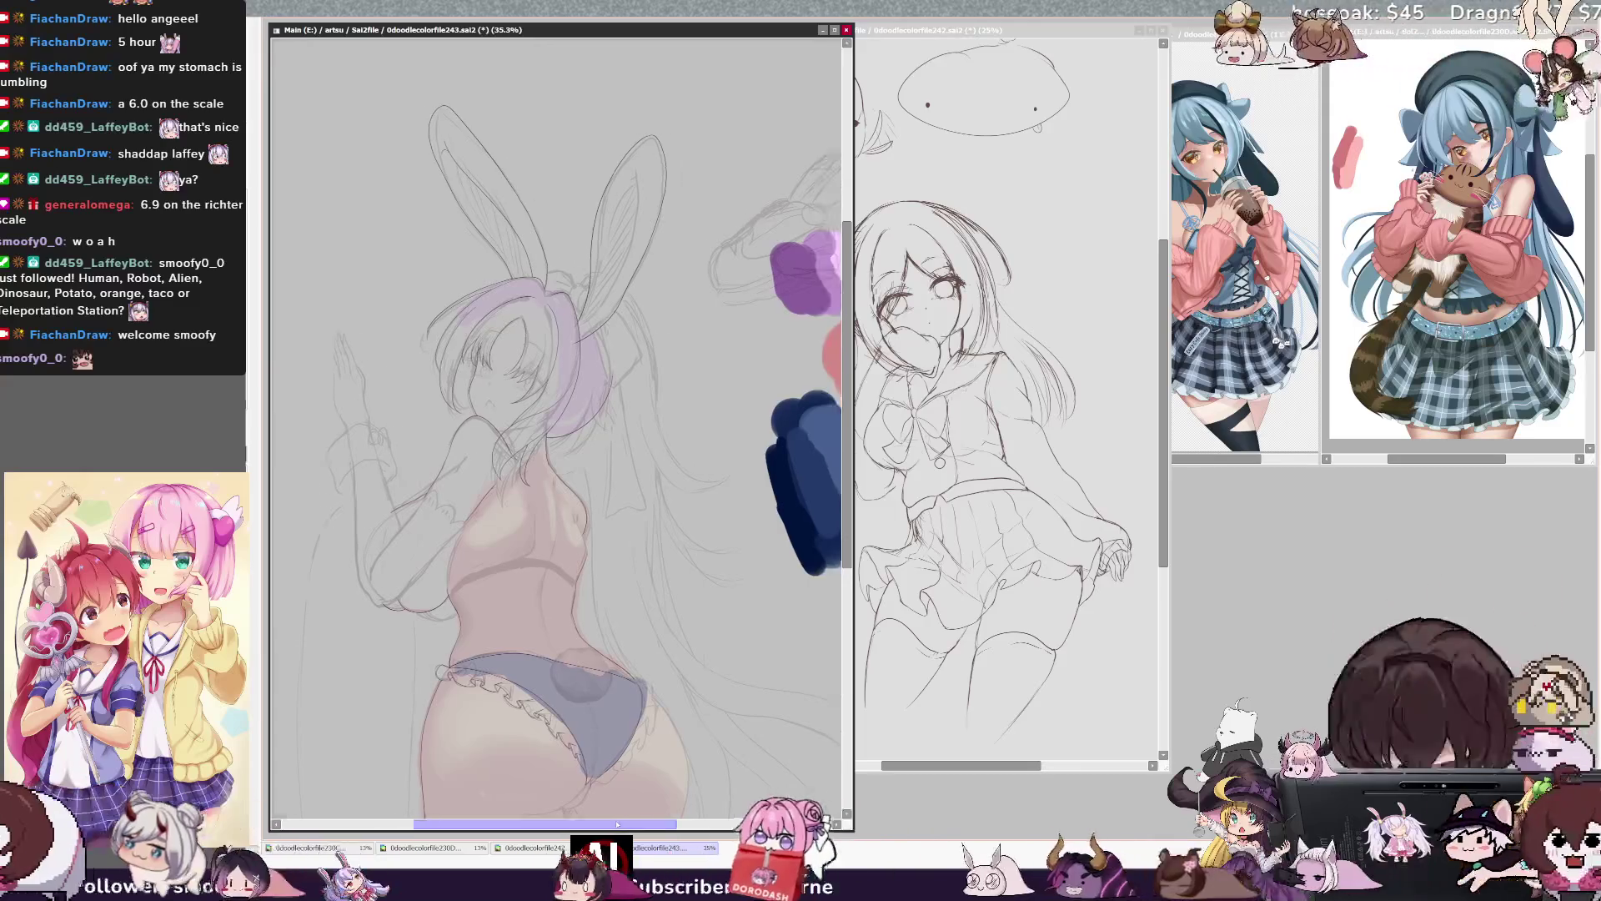
pyautogui.hscroll(1, 555, 417)
pyautogui.hscroll(-1, 656, 828)
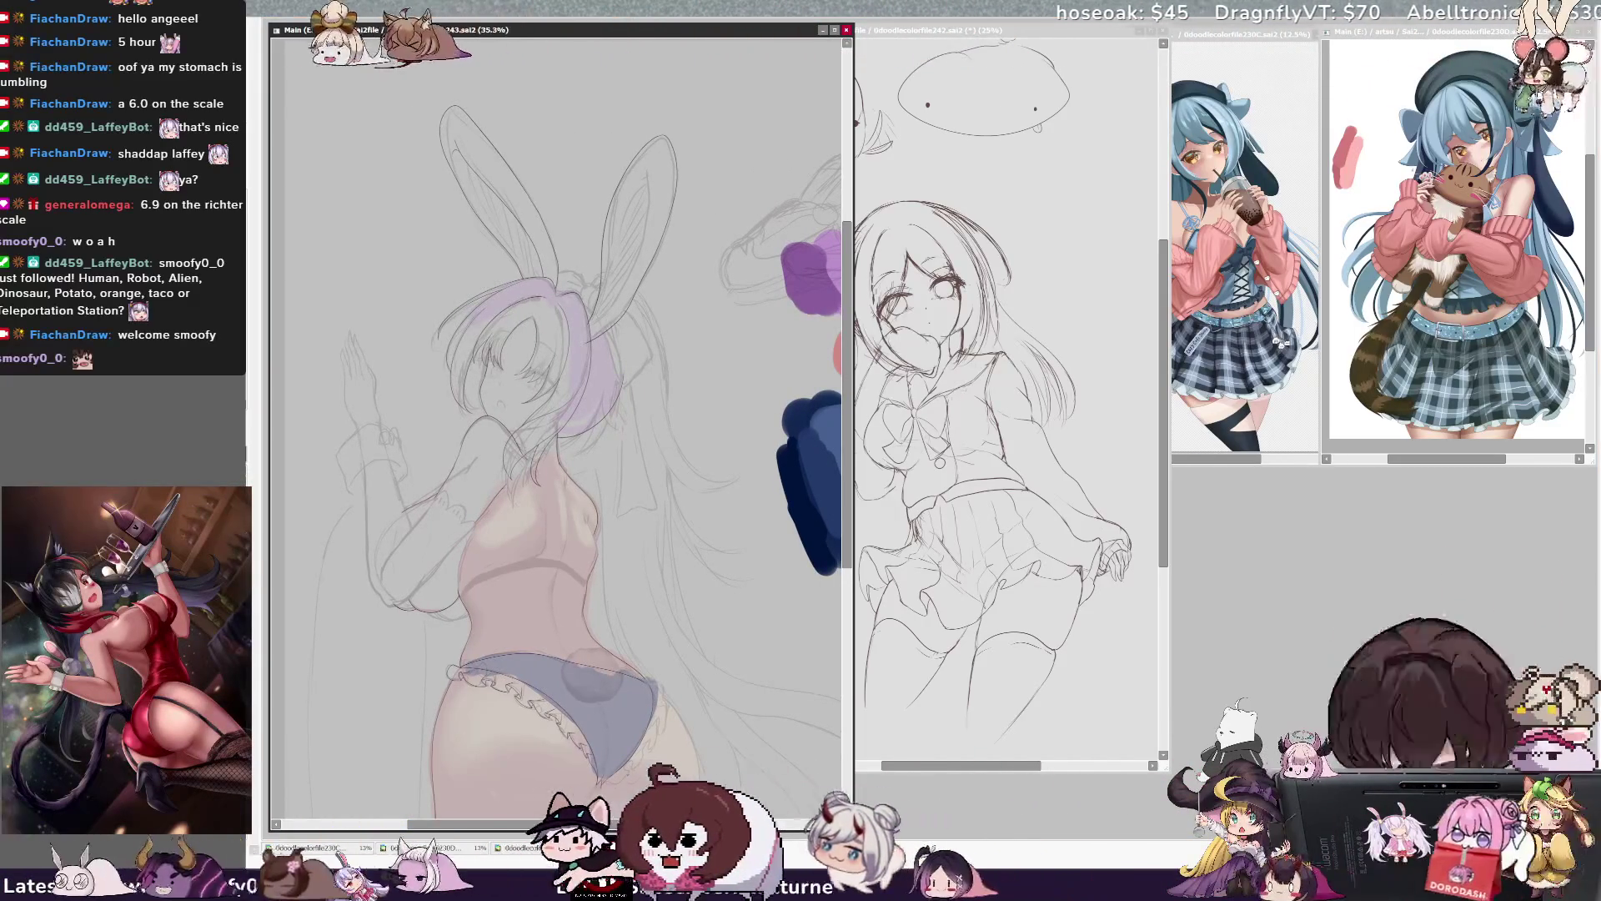
pyautogui.moveTo(584, 517); pyautogui.dragTo(600, 634)
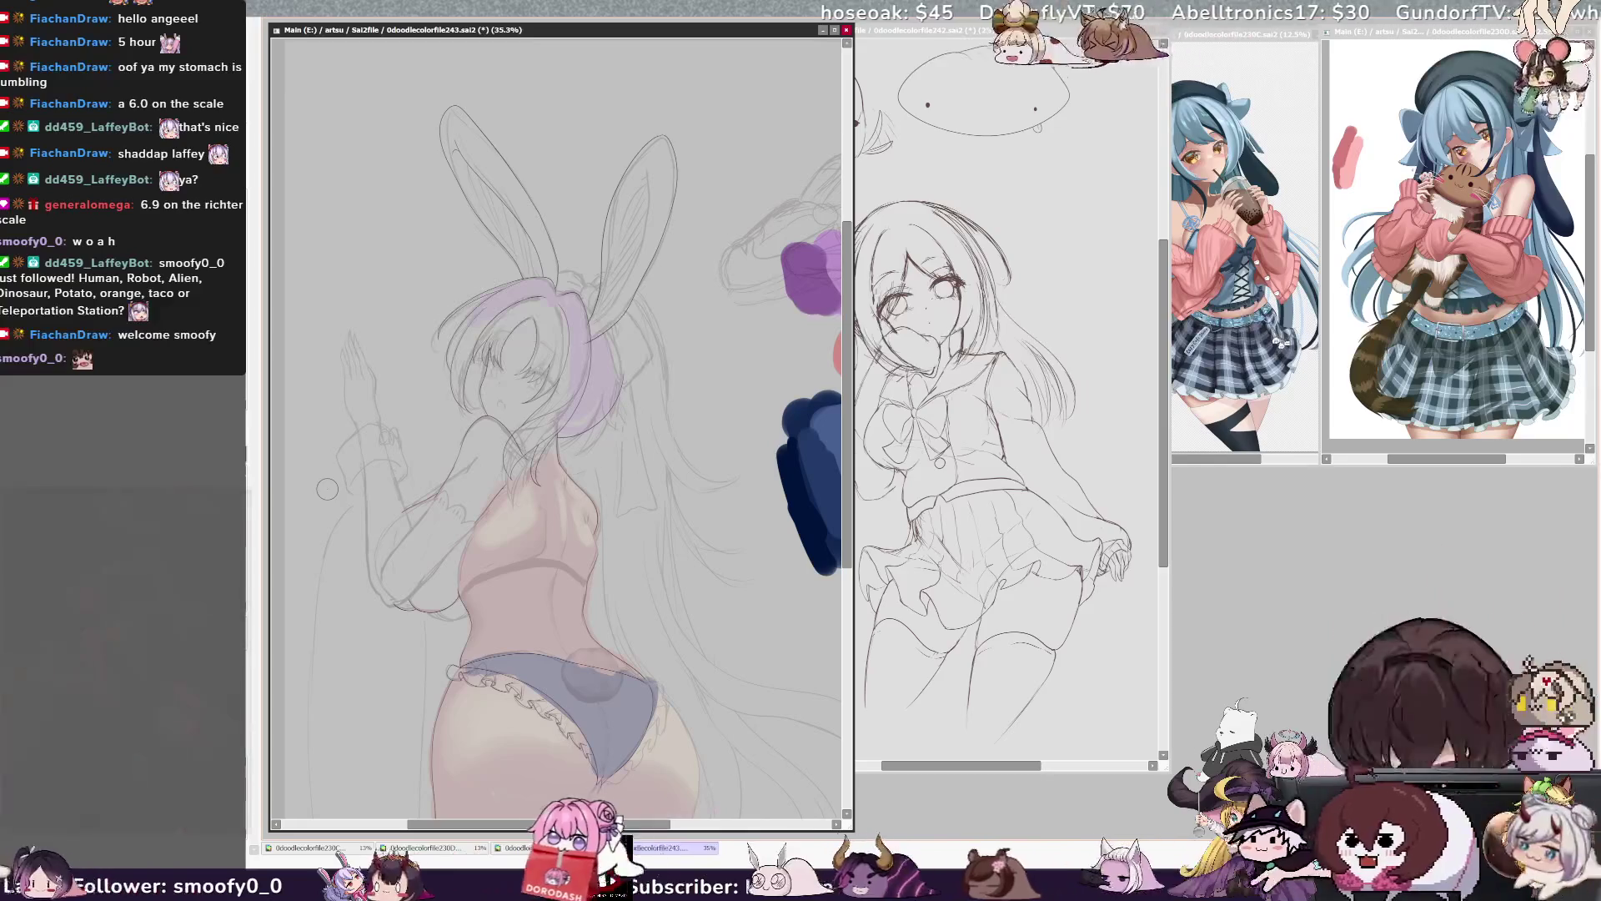
# - Hand-letter a large "BRB" in dark strokes at the canvas's top-left
pyautogui.scroll(-3, 567, 433)
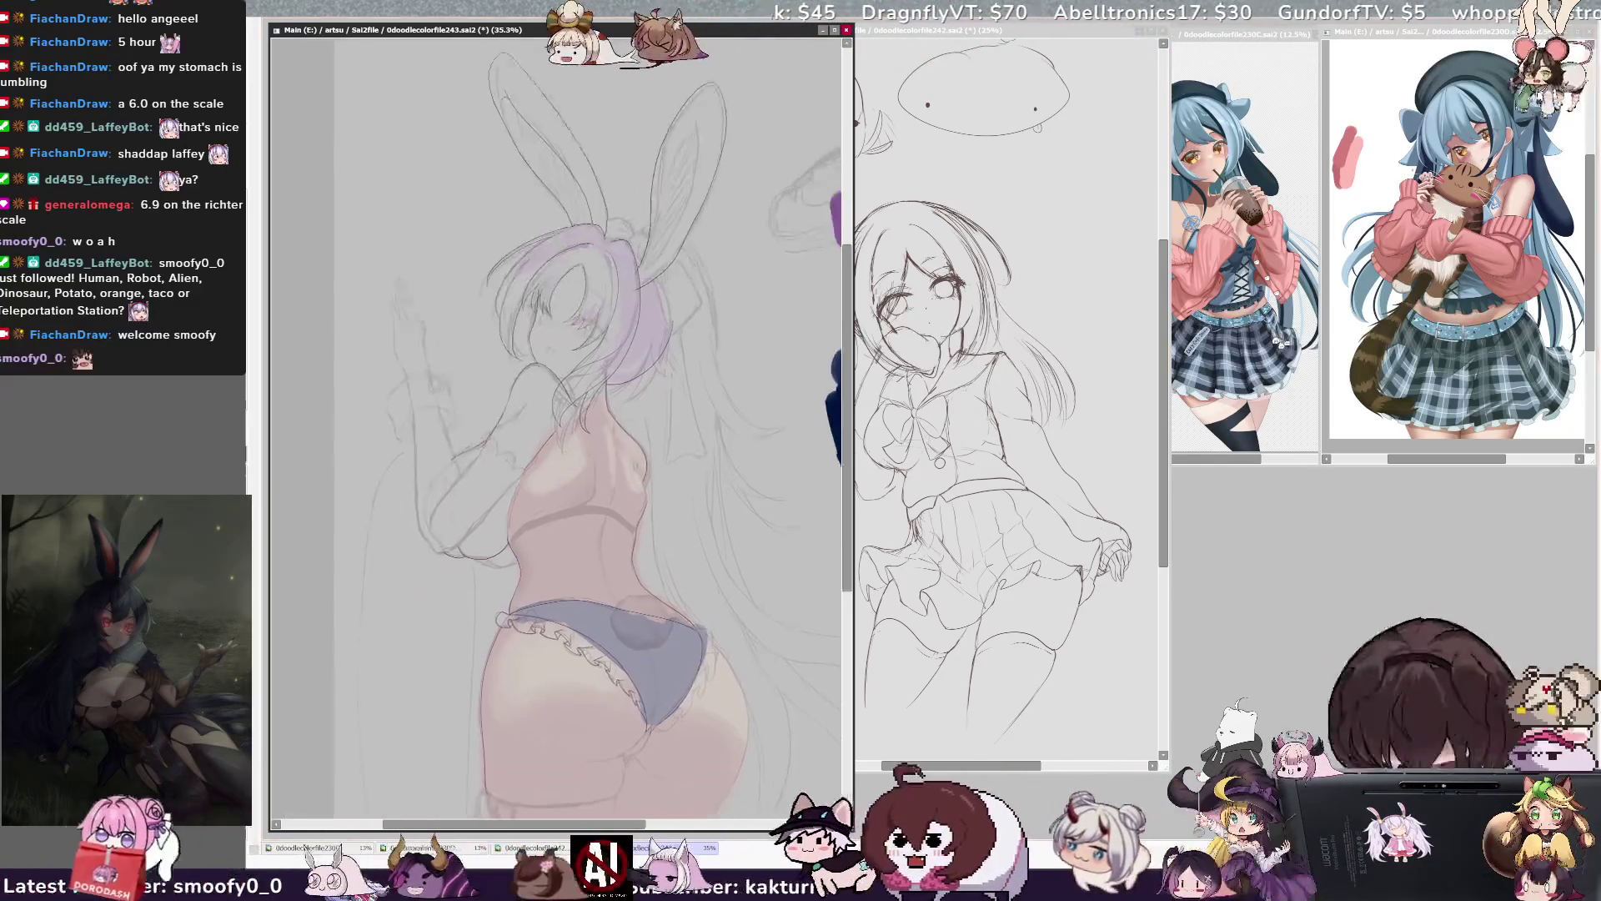
pyautogui.moveTo(348, 87); pyautogui.dragTo(357, 157)
pyautogui.moveTo(346, 93); pyautogui.dragTo(368, 175)
pyautogui.moveTo(397, 96); pyautogui.dragTo(402, 135)
pyautogui.moveTo(401, 90); pyautogui.dragTo(440, 129)
pyautogui.moveTo(446, 67); pyautogui.dragTo(449, 127)
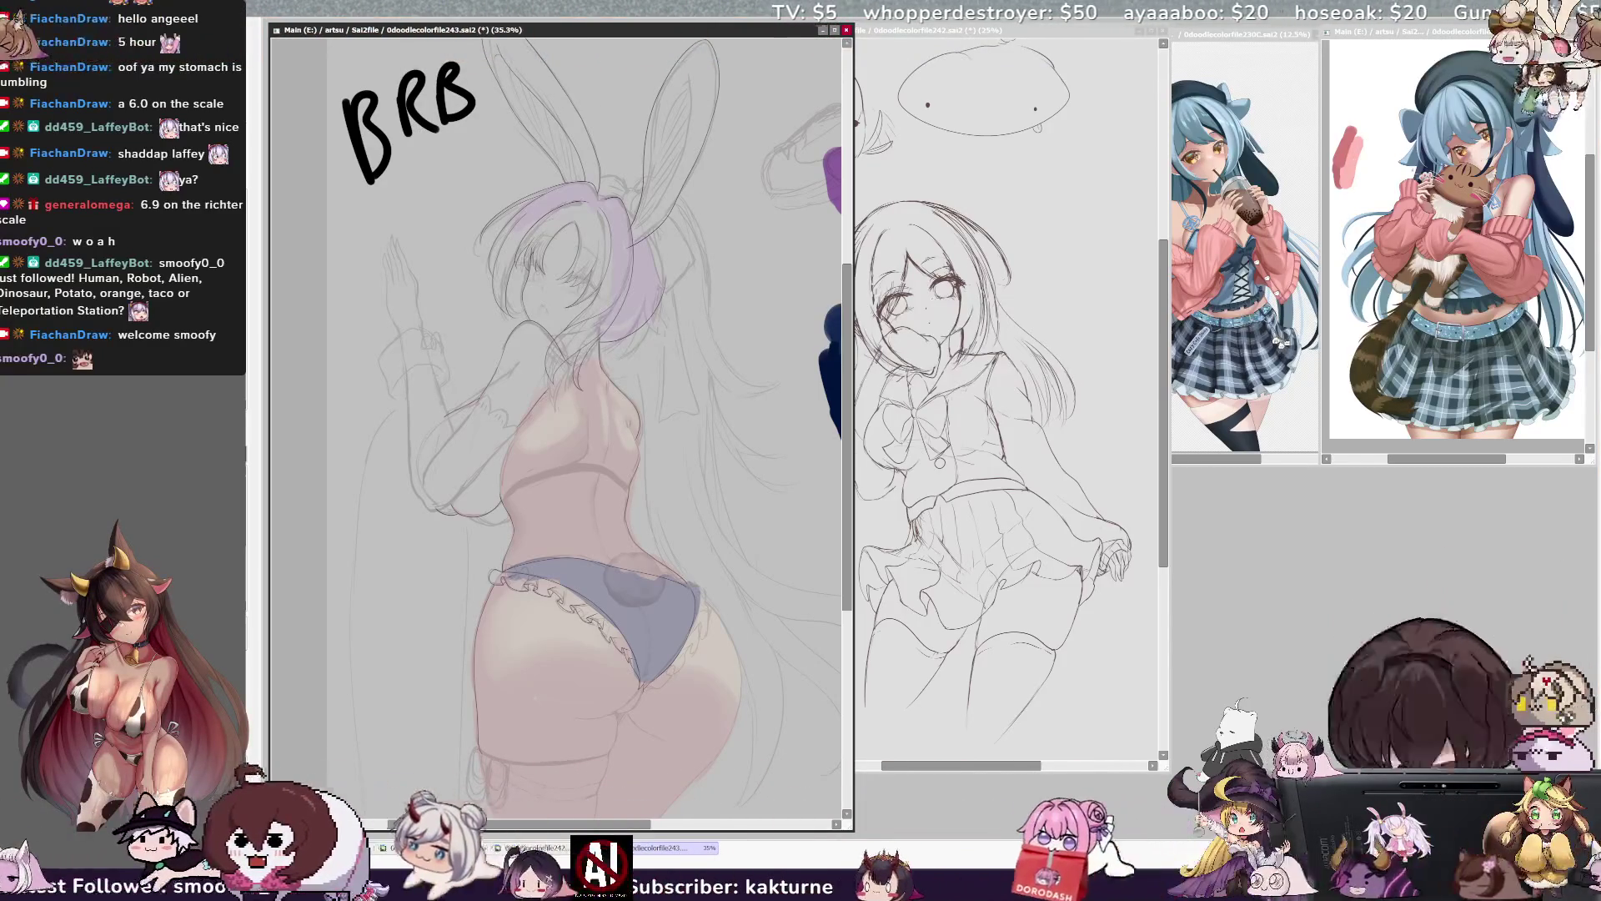
pyautogui.hotkey('alt', 'Tab')
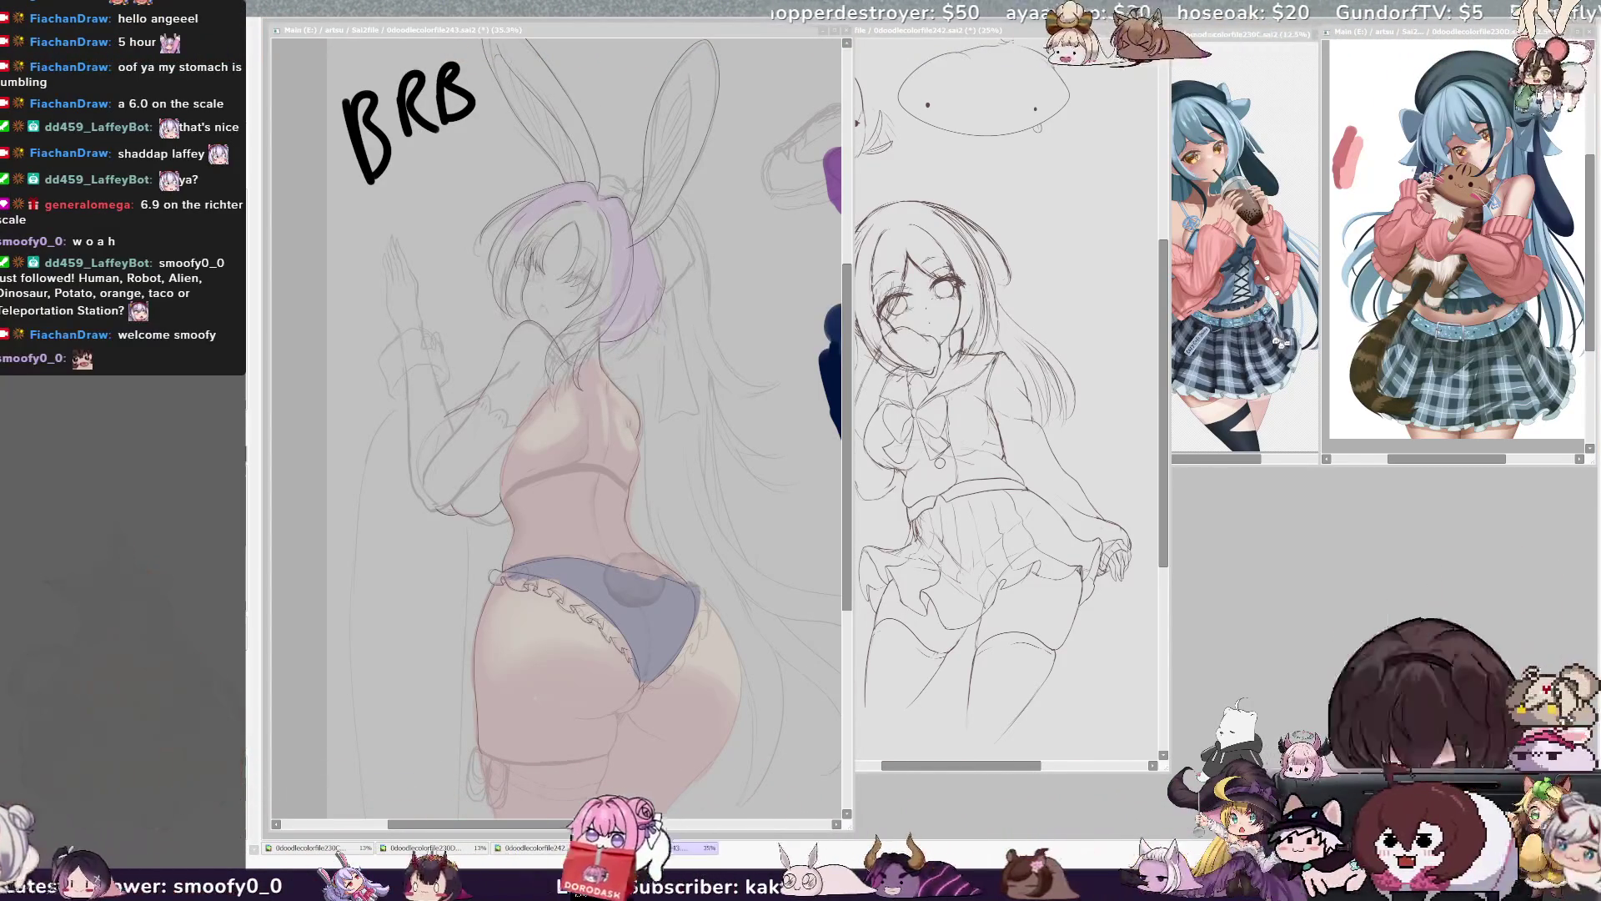
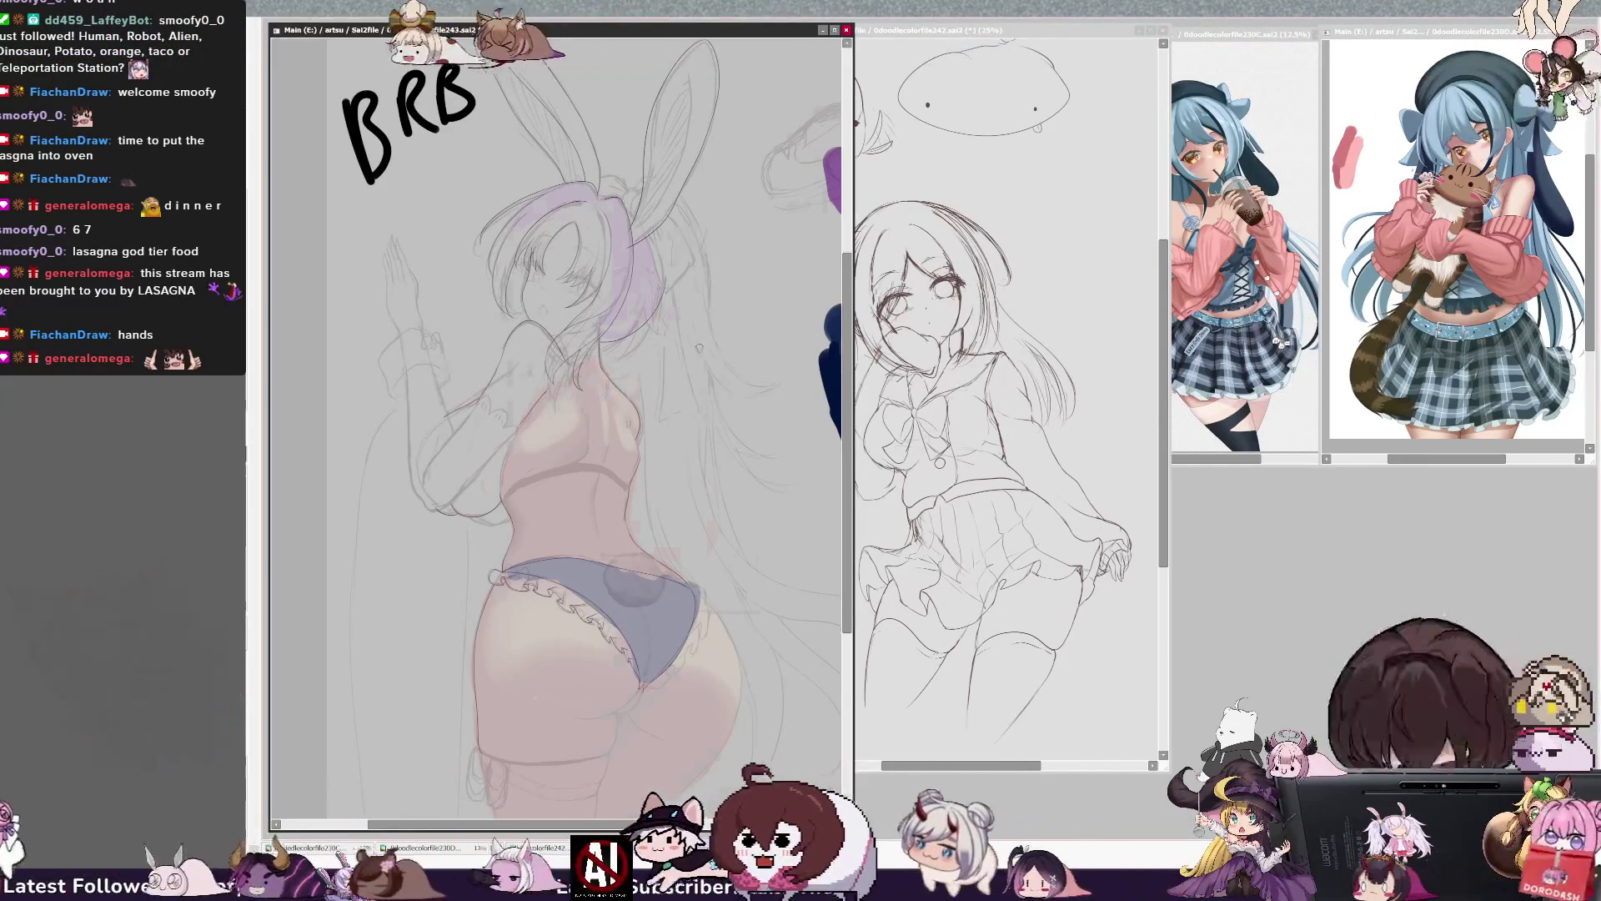
# - Zoom in and out over the bunny-girl figure, then mirror the canvas view horizontally
pyautogui.scroll(-1, 833, 388)
pyautogui.scroll(1, 833, 388)
pyautogui.scroll(-1, 834, 388)
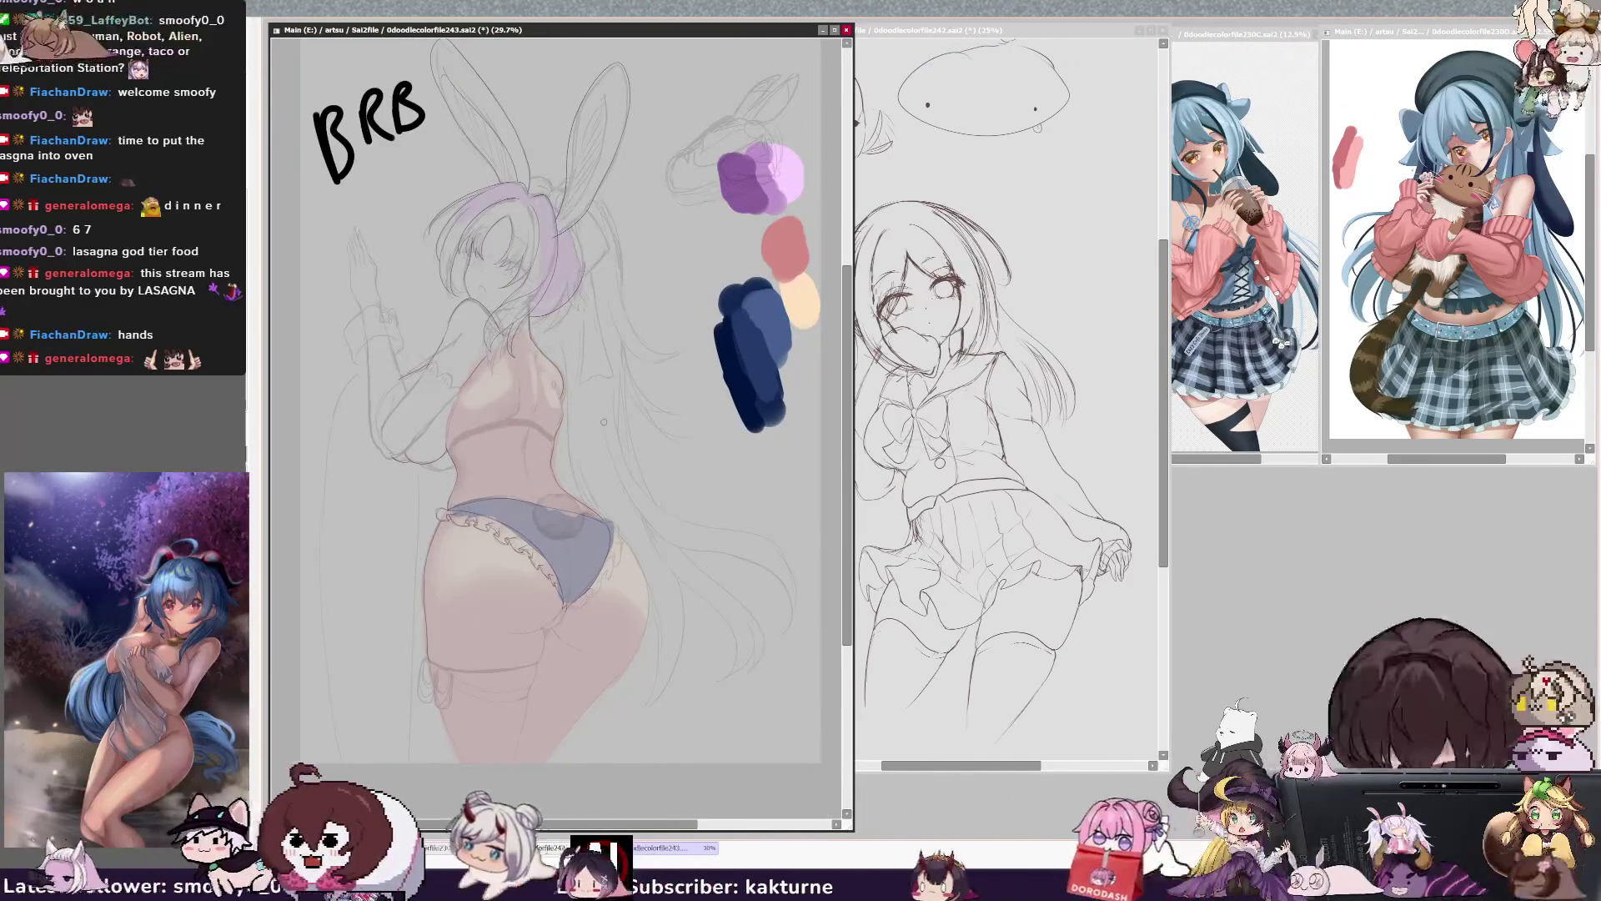
pyautogui.scroll(-1, 833, 388)
pyautogui.scroll(1, 833, 388)
pyautogui.scroll(1, 643, 490)
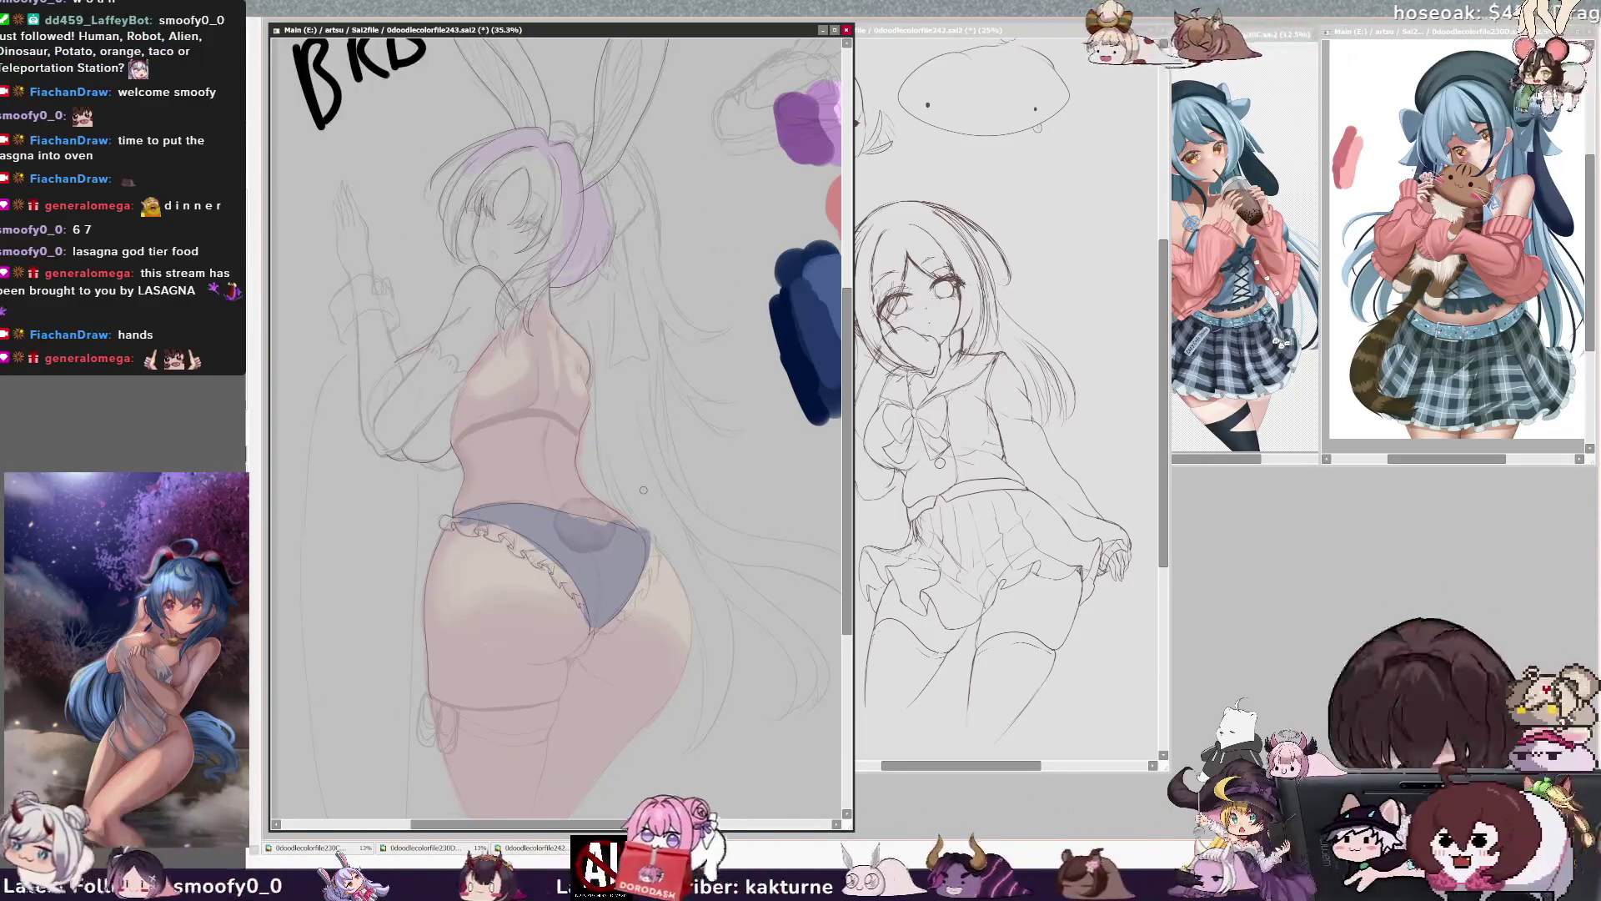
pyautogui.scroll(-1, 644, 490)
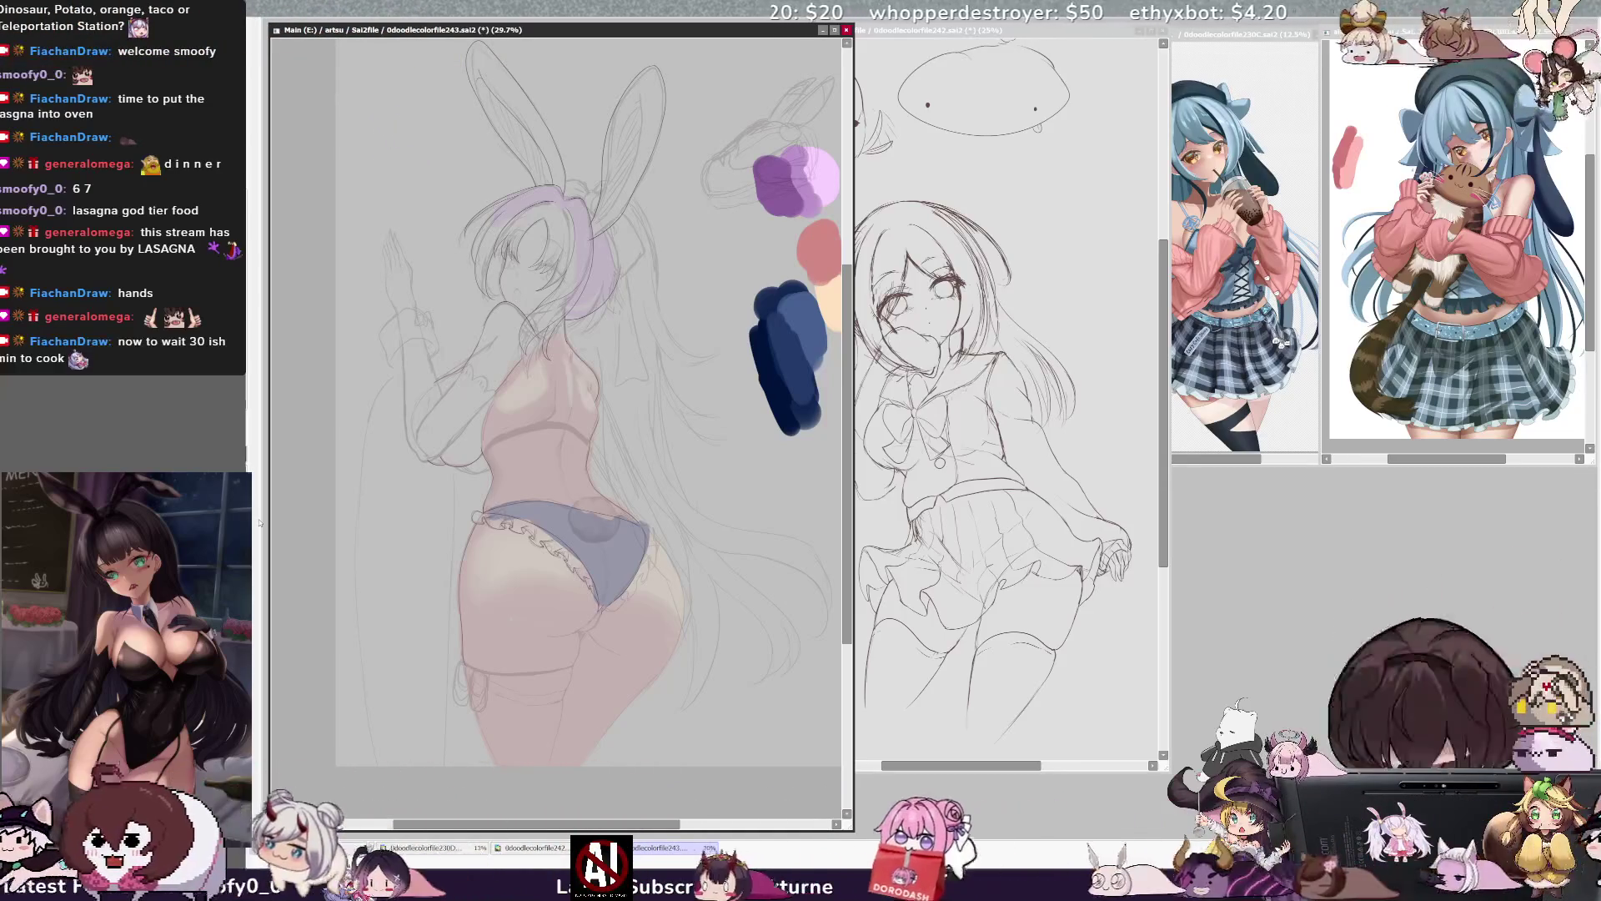
pyautogui.press('h')
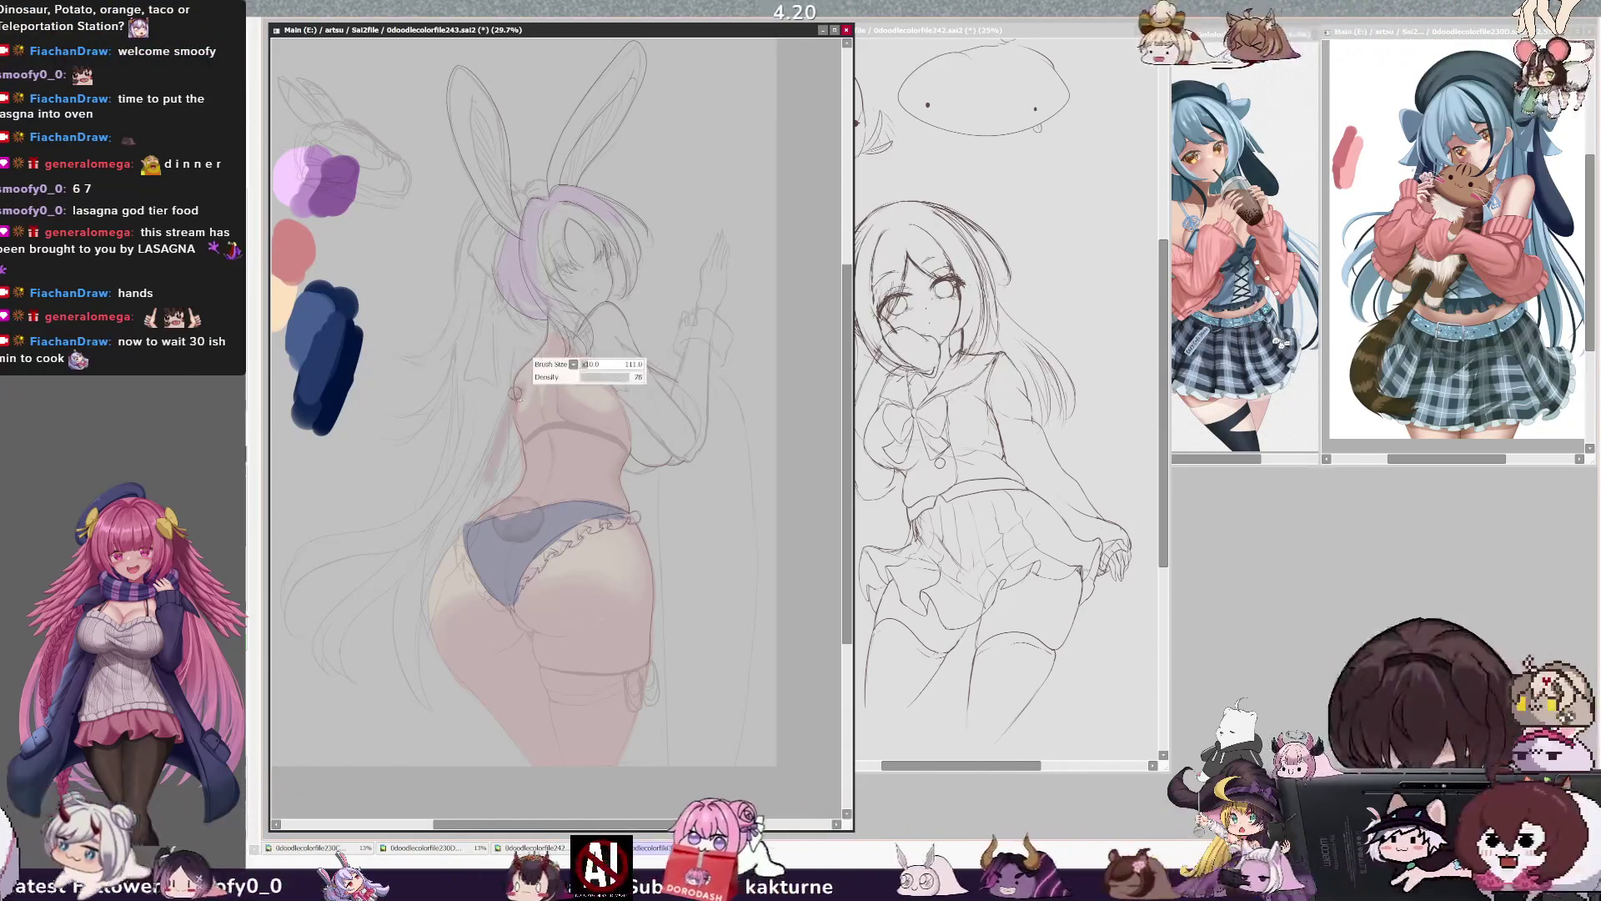
# - Brush pink shading in two strokes down the left edge of the hip and thigh
pyautogui.moveTo(507, 432); pyautogui.dragTo(431, 597)
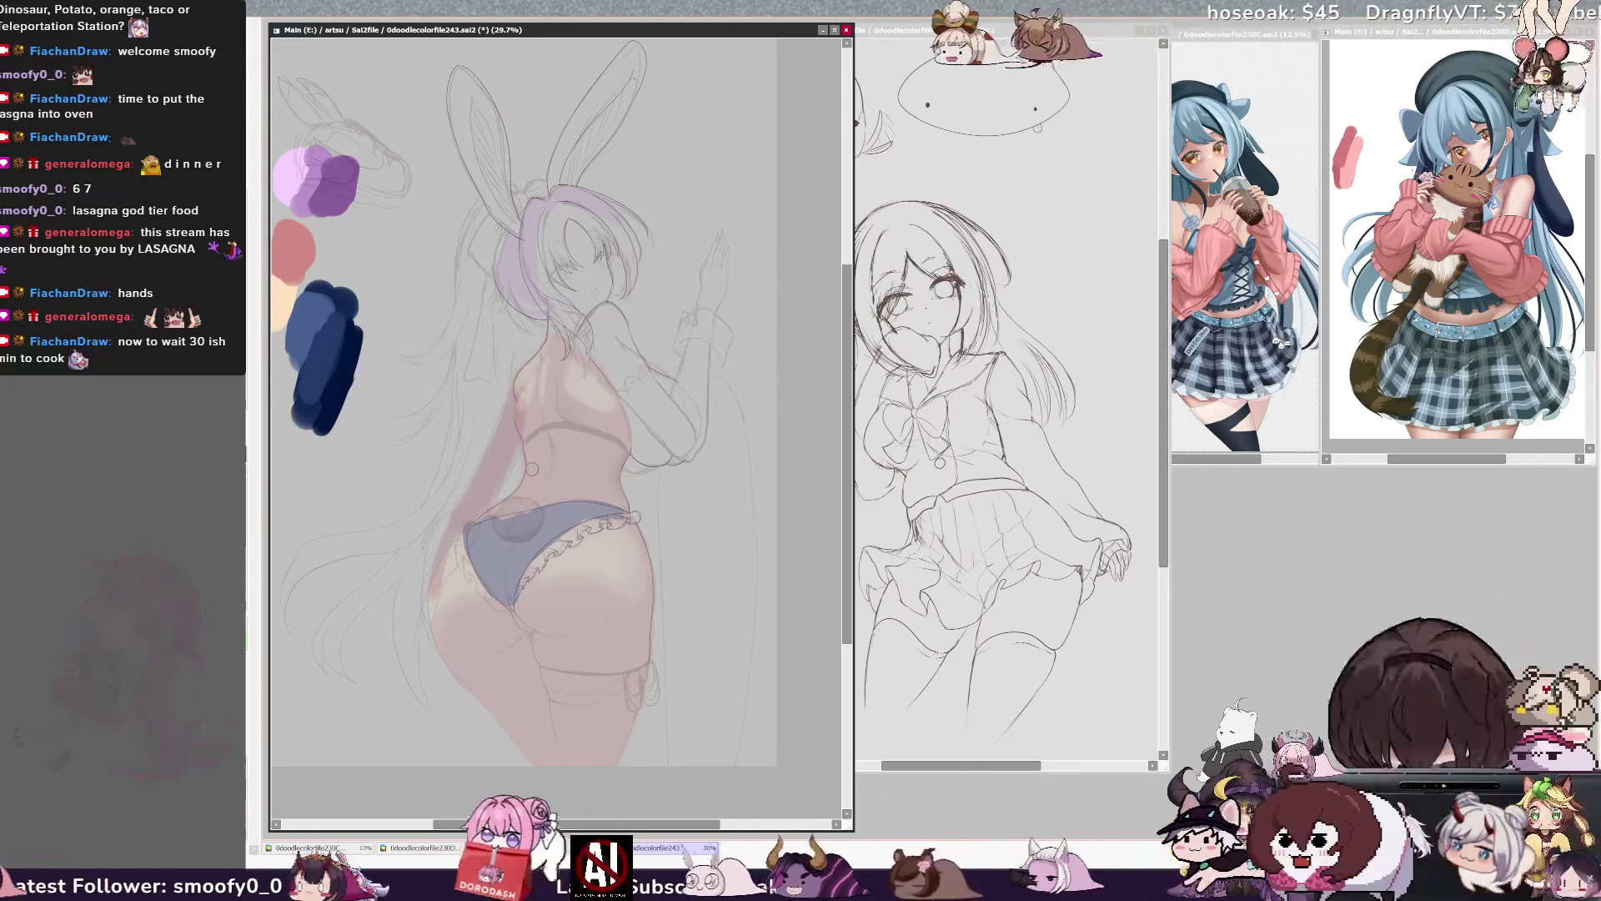
pyautogui.moveTo(432, 588); pyautogui.dragTo(446, 668)
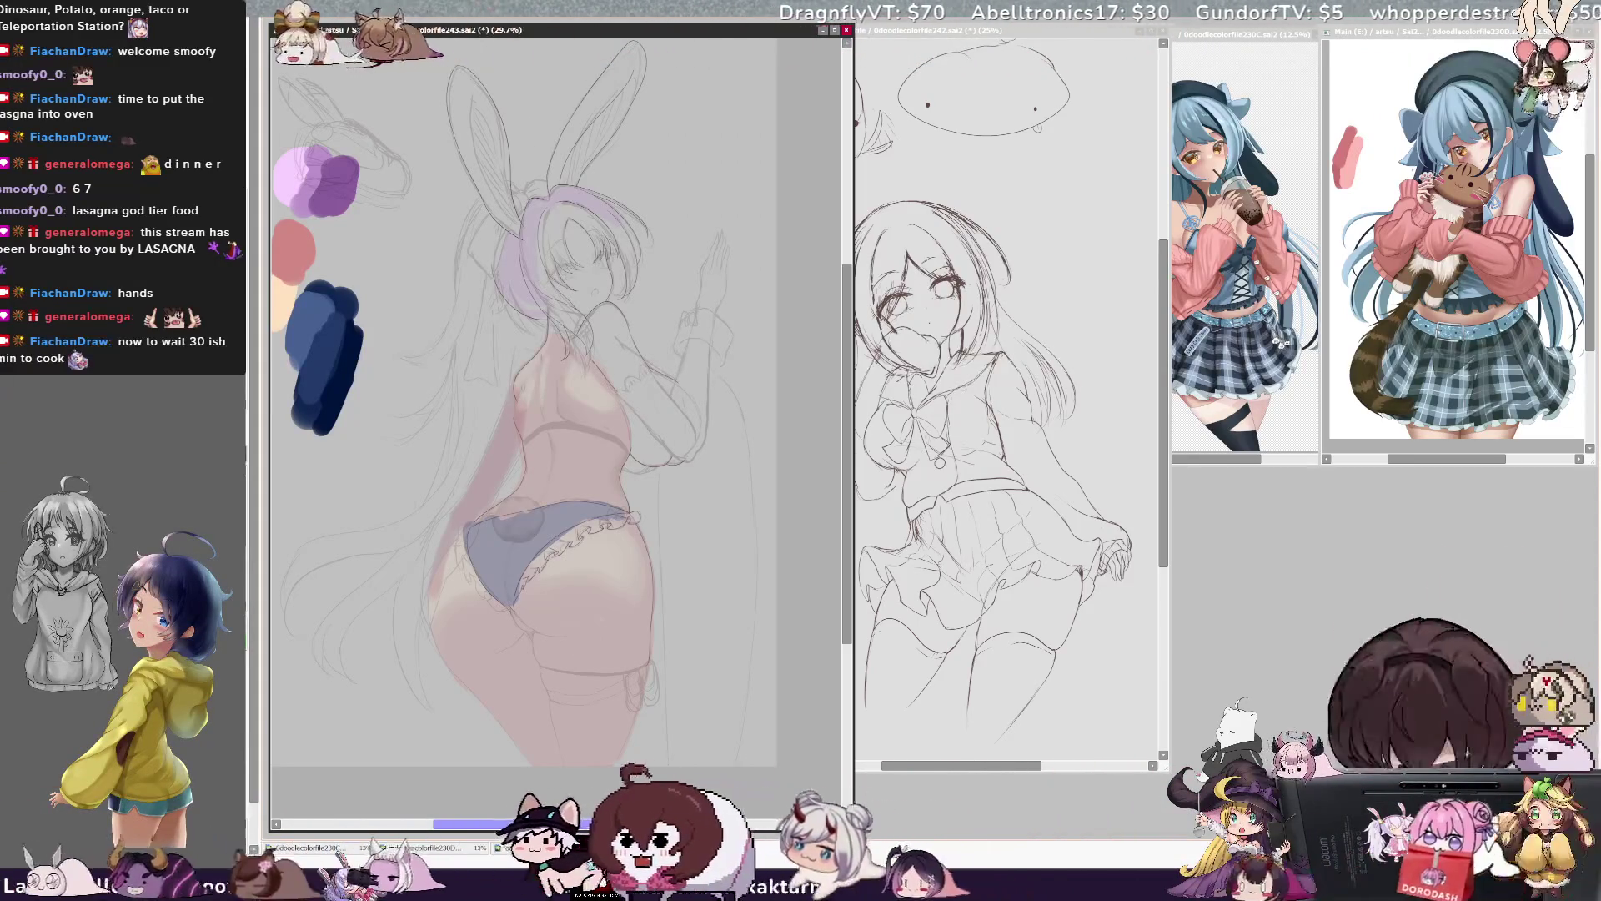
pyautogui.hscroll(-2, 554, 400)
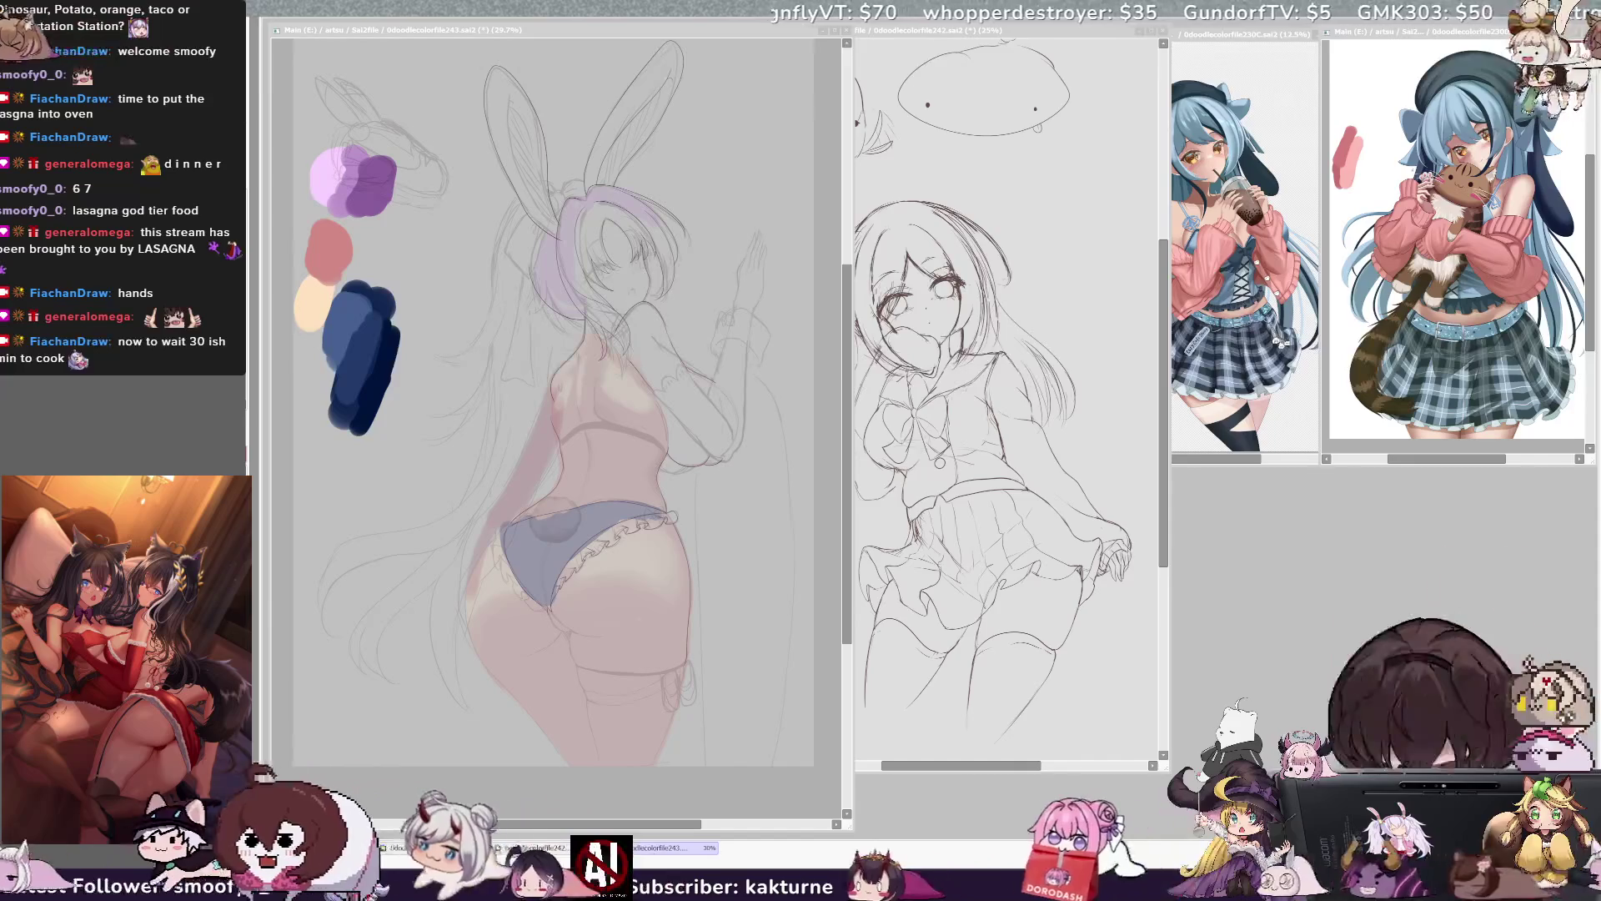
pyautogui.click(725, 567)
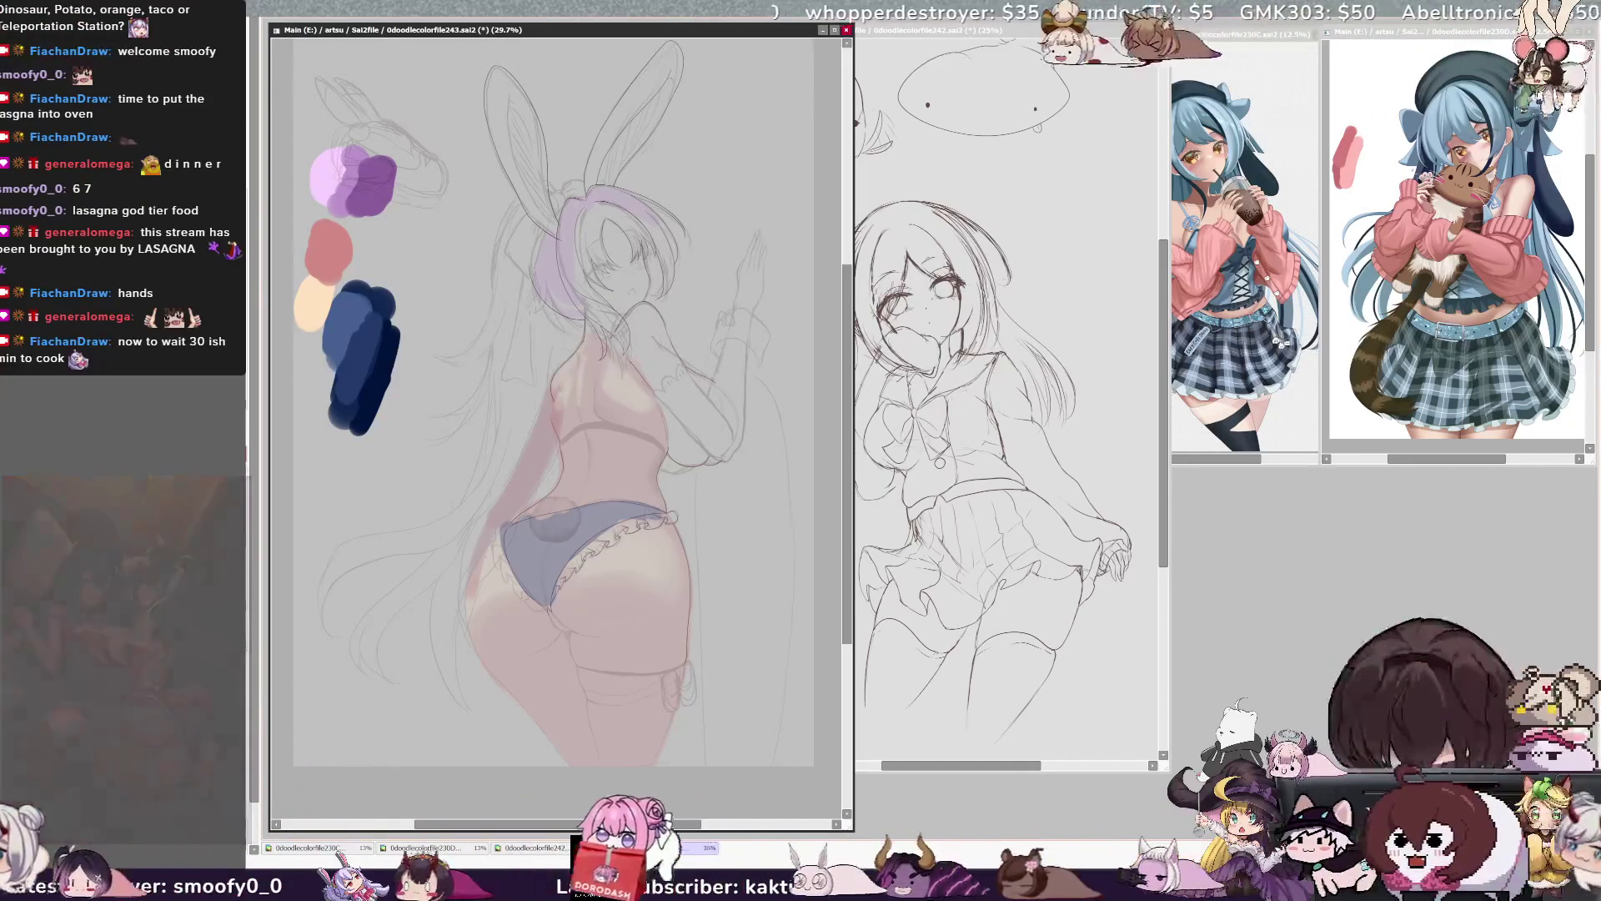
# - Zoom to 100% and centre the purple hair and headband, widening the document window slightly
pyautogui.scroll(5, 554, 401)
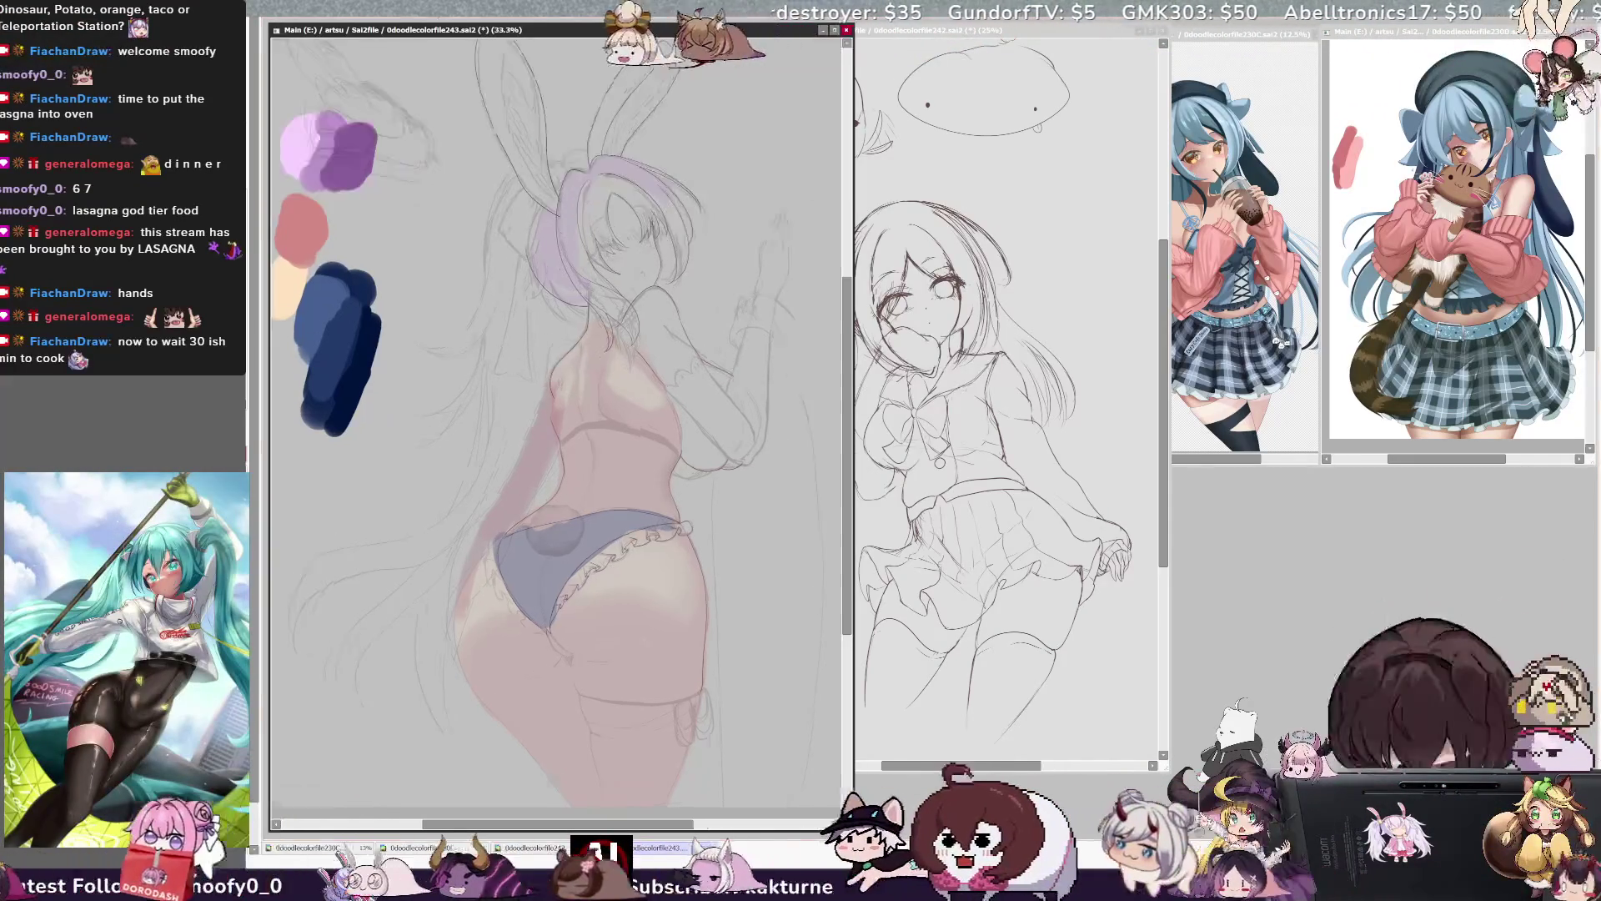
pyautogui.moveTo(554, 400); pyautogui.dragTo(655, 450)
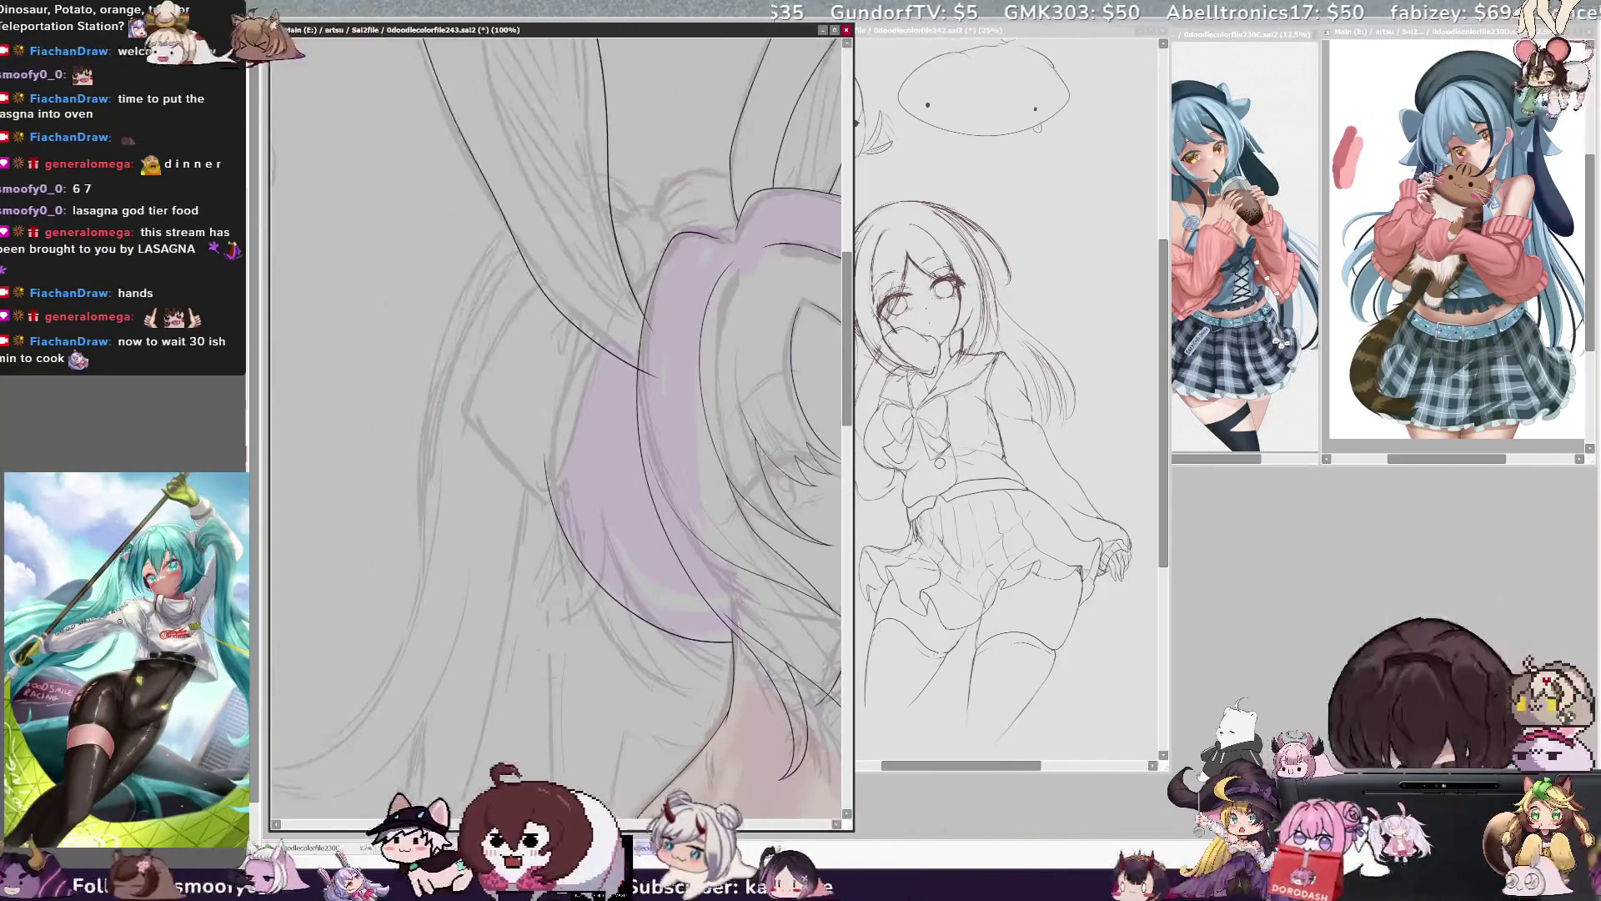
pyautogui.moveTo(852, 417); pyautogui.dragTo(865, 417)
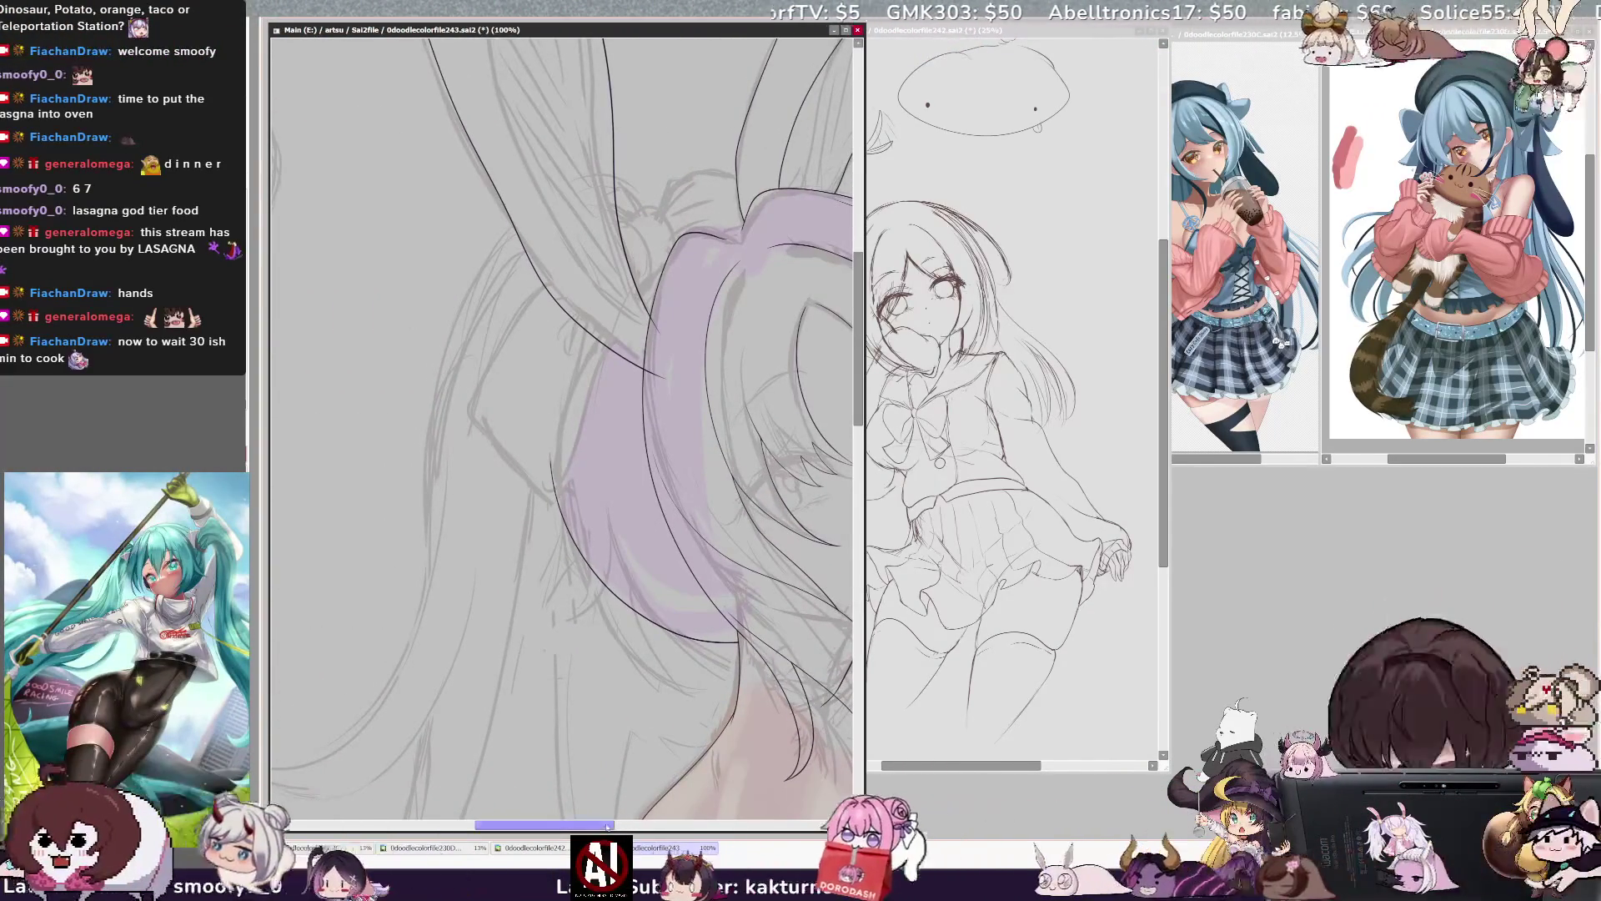
pyautogui.moveTo(654, 450); pyautogui.dragTo(575, 450)
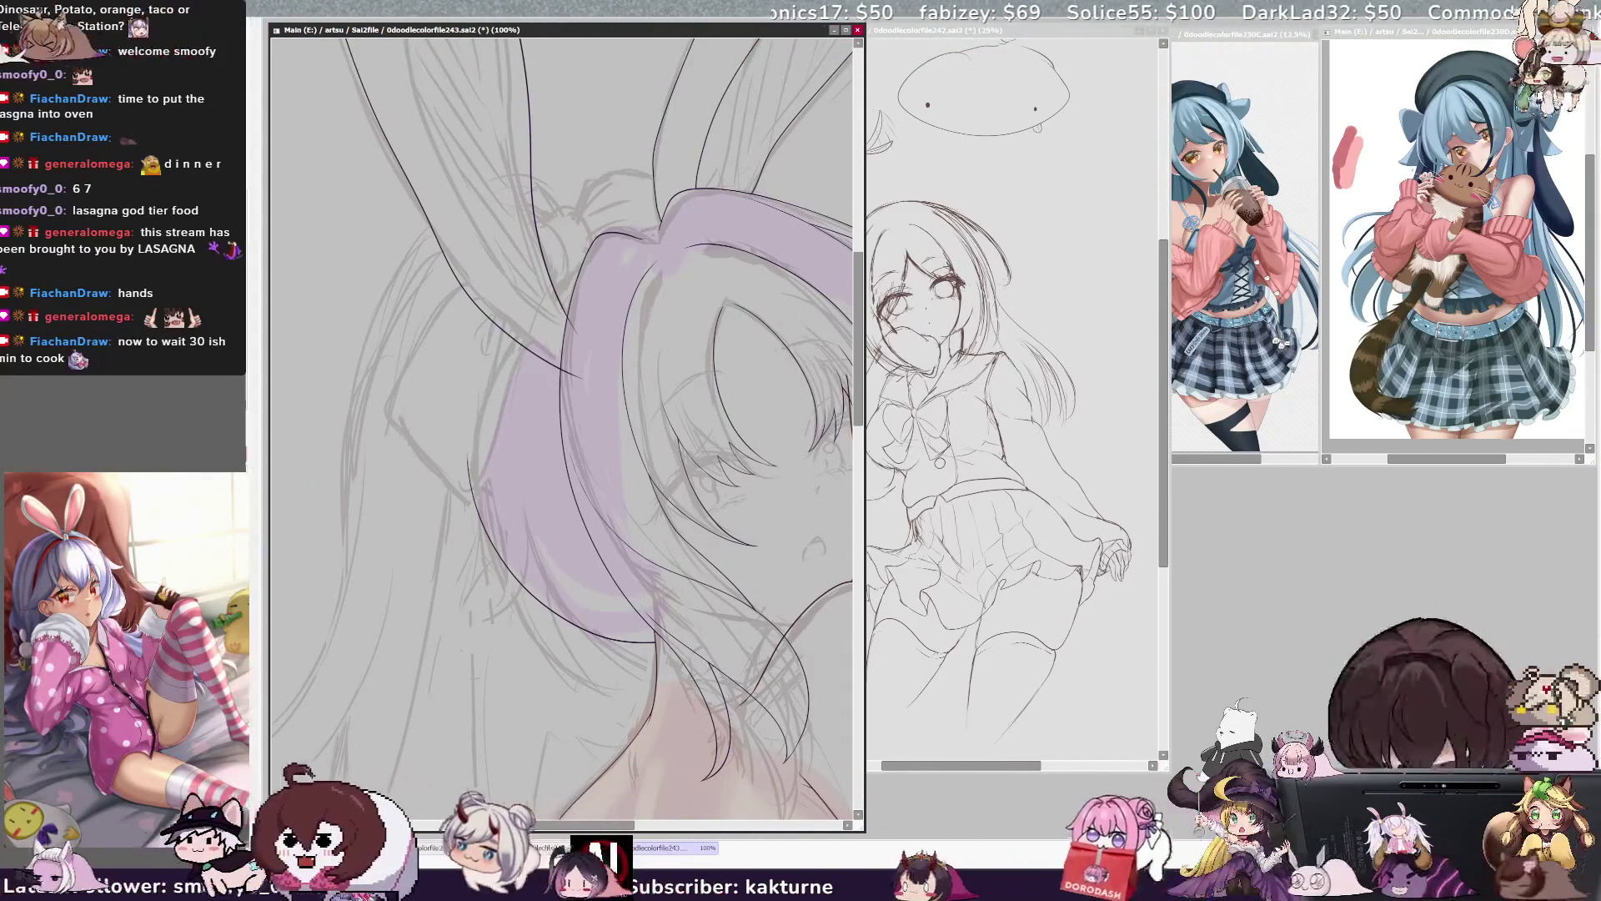
pyautogui.press('-')
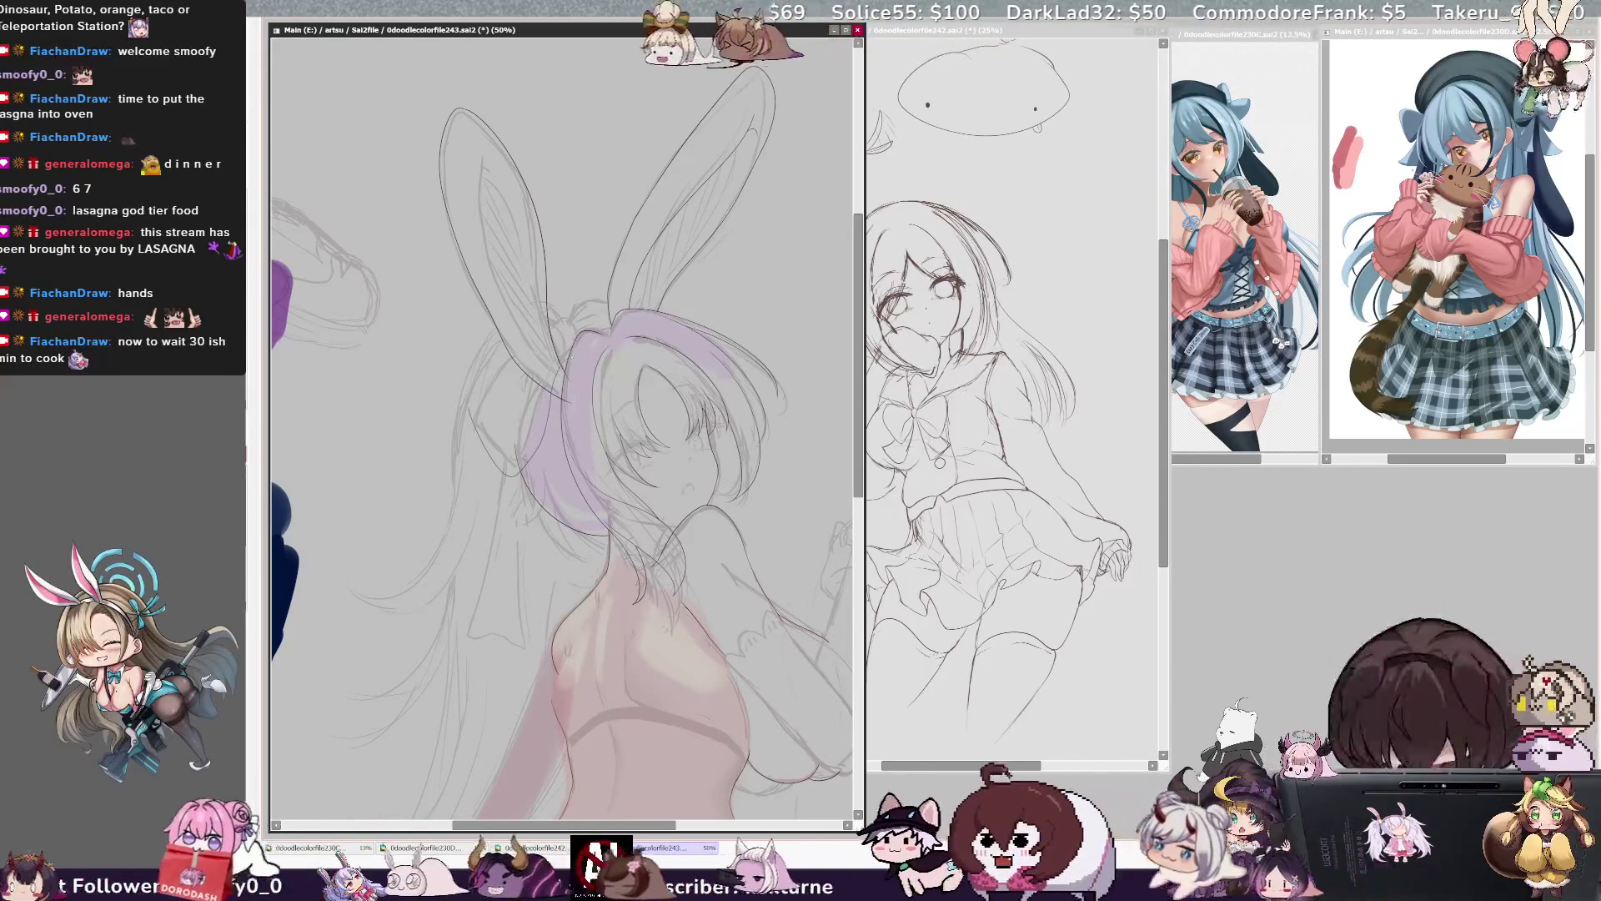
# - Select the bunny ears and left hair, skew their bottom and trim the headband mask
pyautogui.moveTo(626, 292)
pyautogui.mouseDown()
pyautogui.moveTo(557, 317)
pyautogui.moveTo(497, 371)
pyautogui.moveTo(500, 471)
pyautogui.mouseUp()
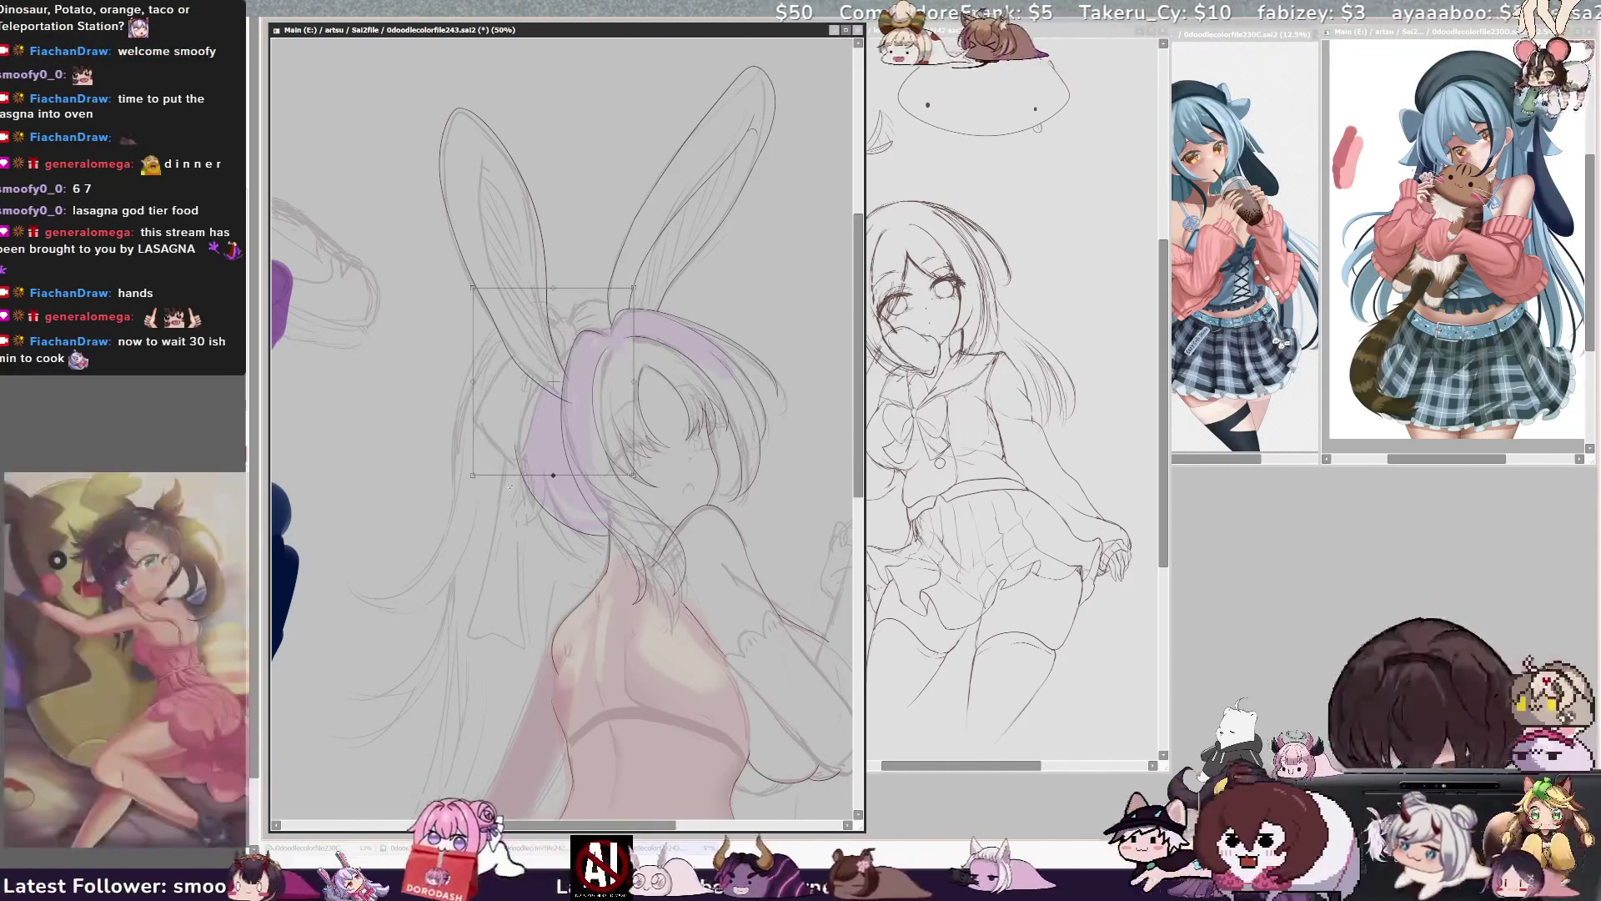
pyautogui.moveTo(524, 464); pyautogui.dragTo(517, 480)
pyautogui.press('Return')
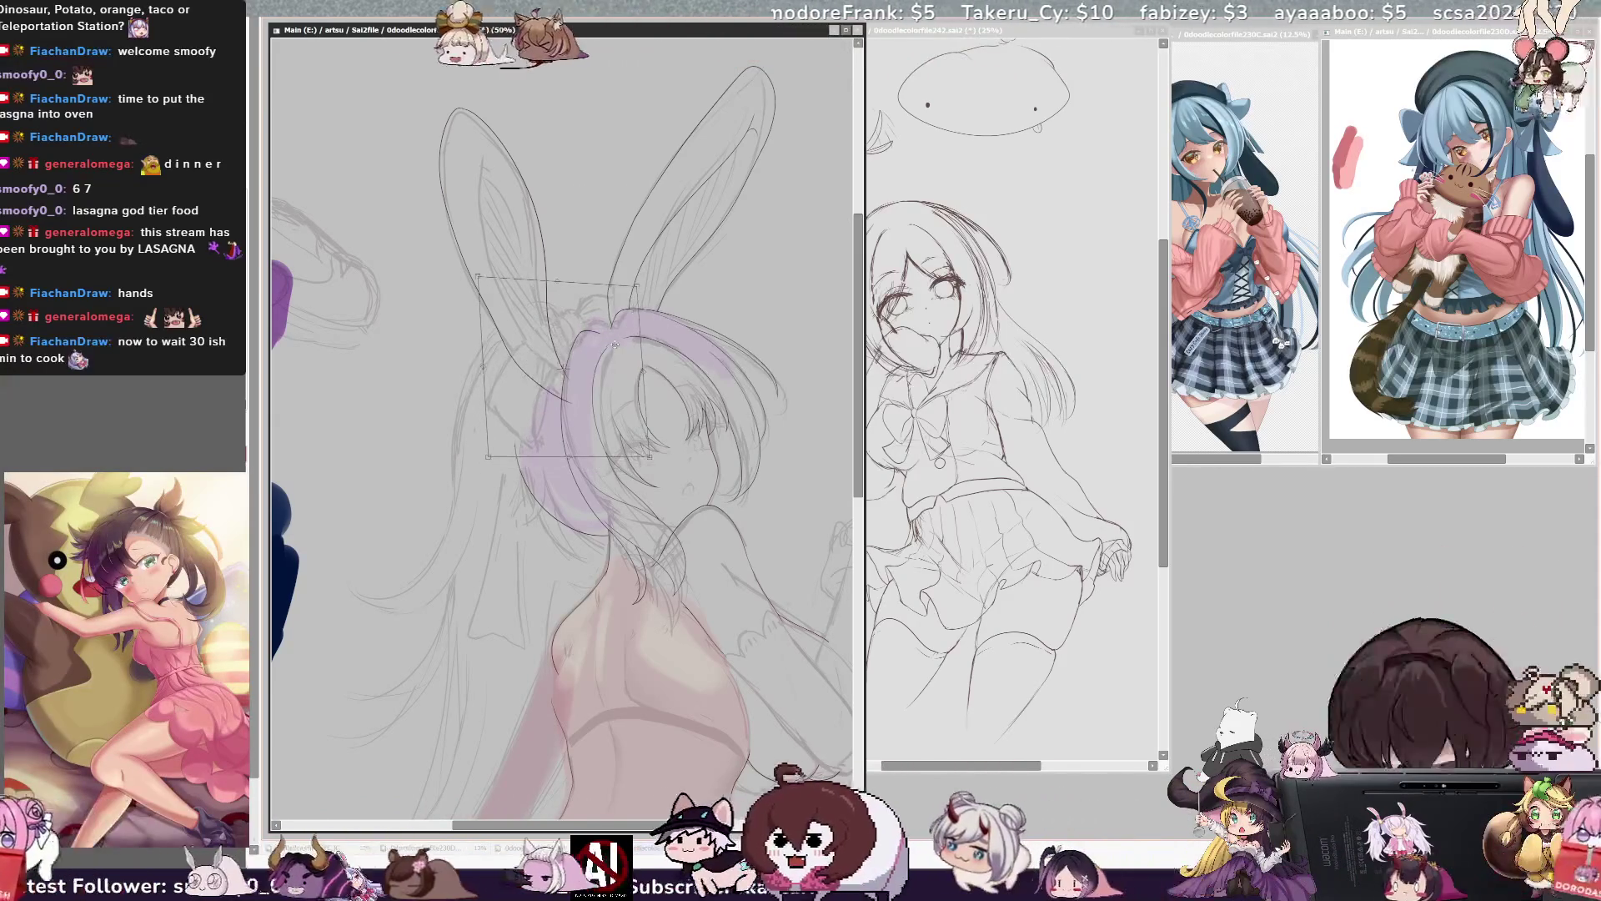
pyautogui.press('e')
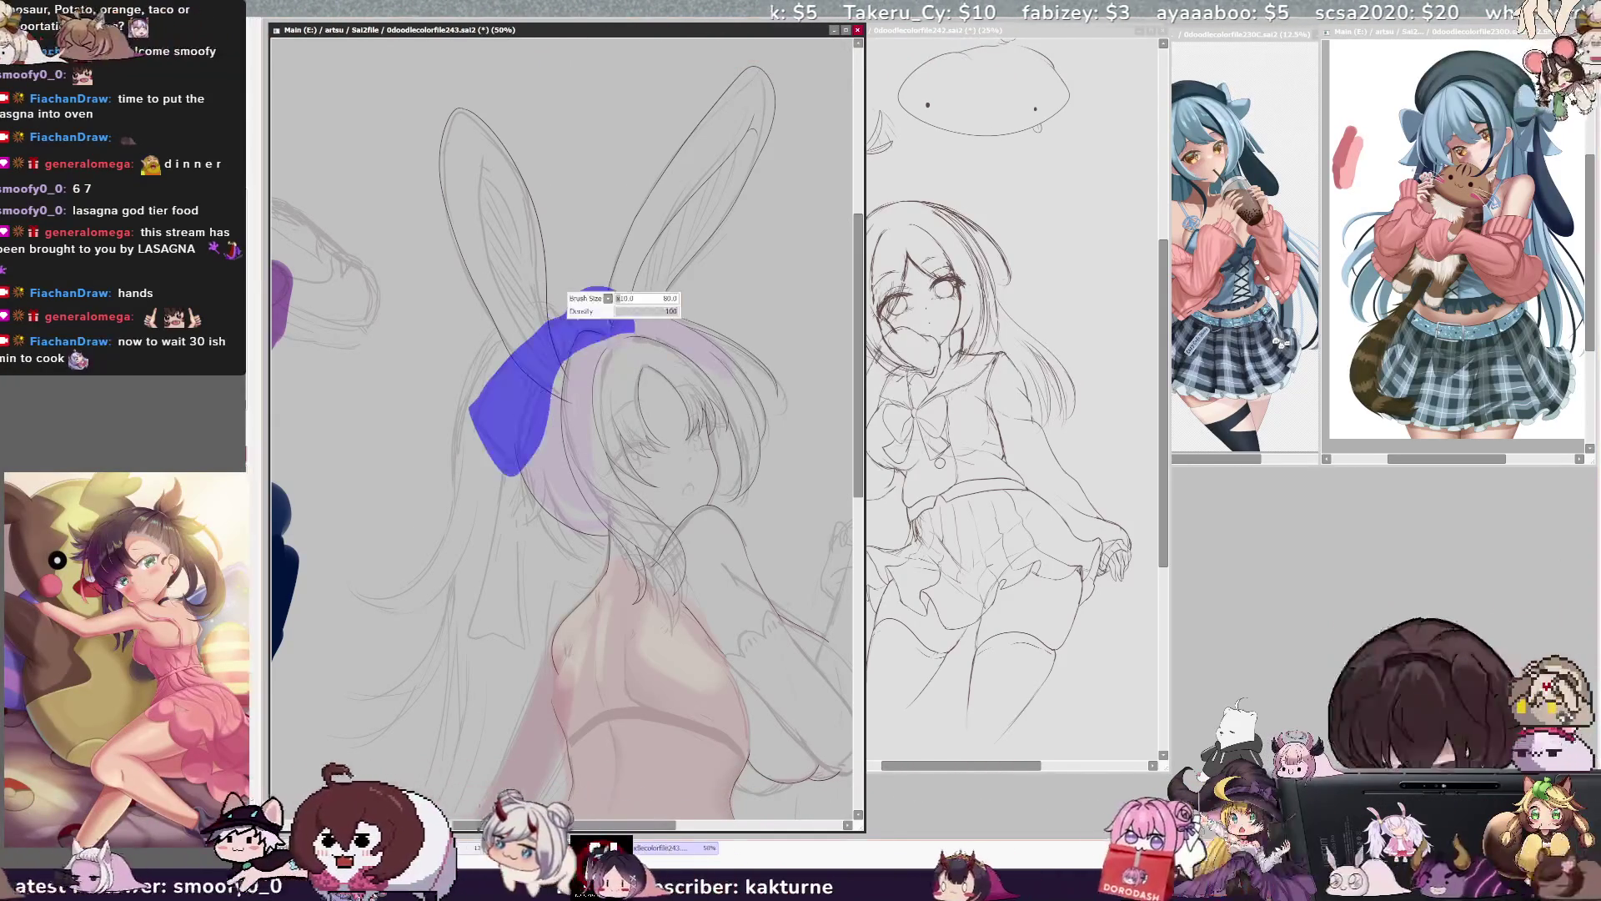
pyautogui.moveTo(574, 369); pyautogui.dragTo(518, 490)
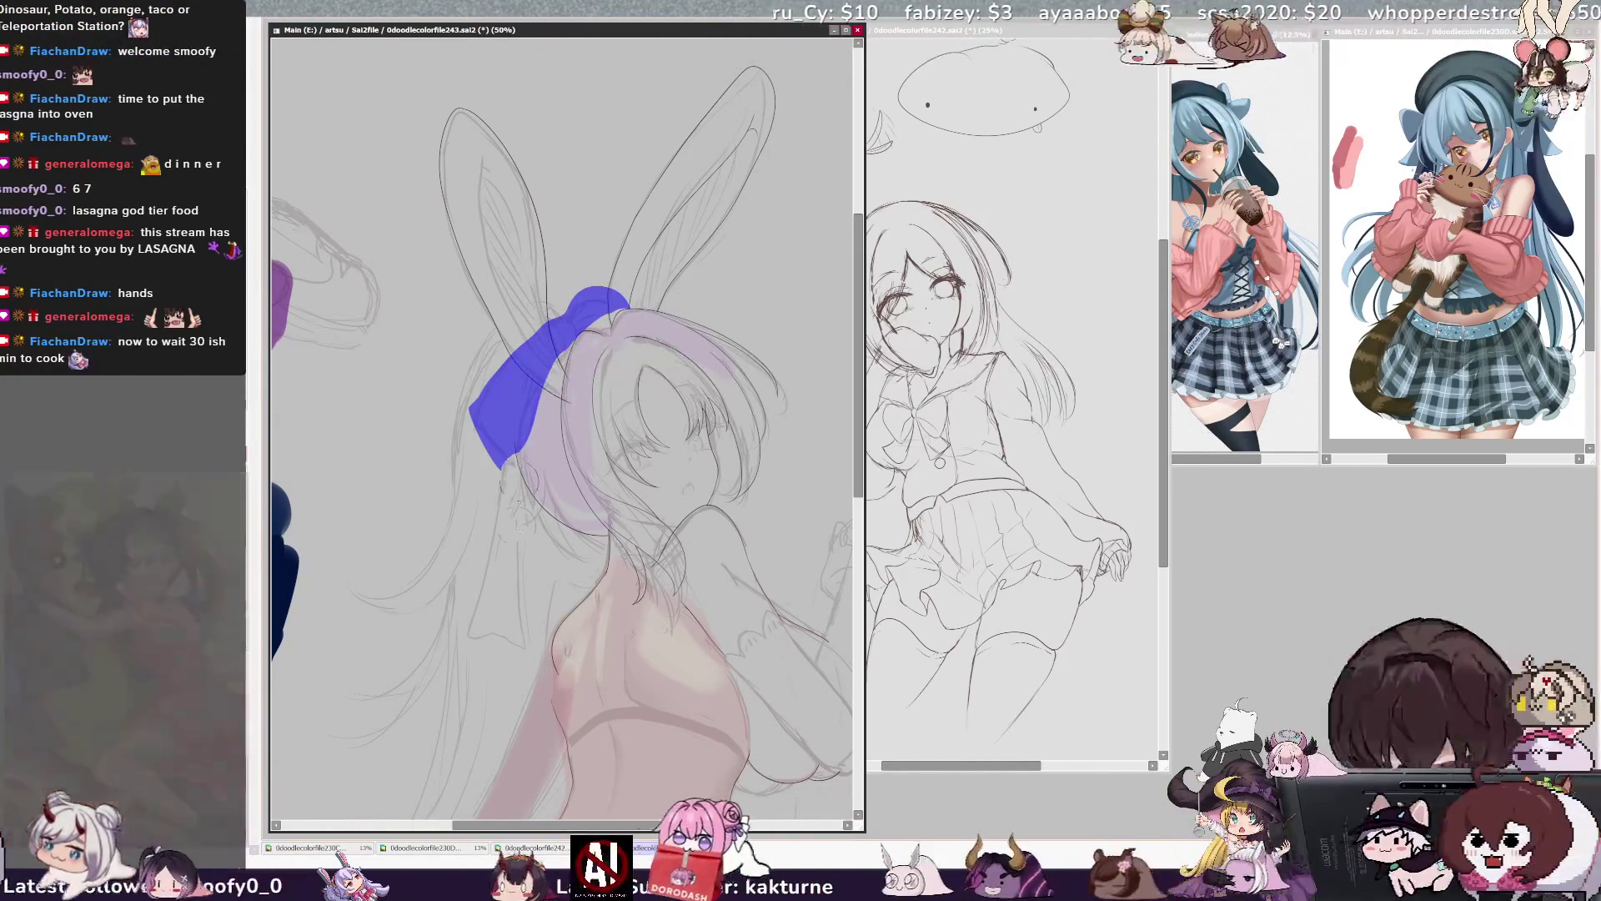
pyautogui.press('b')
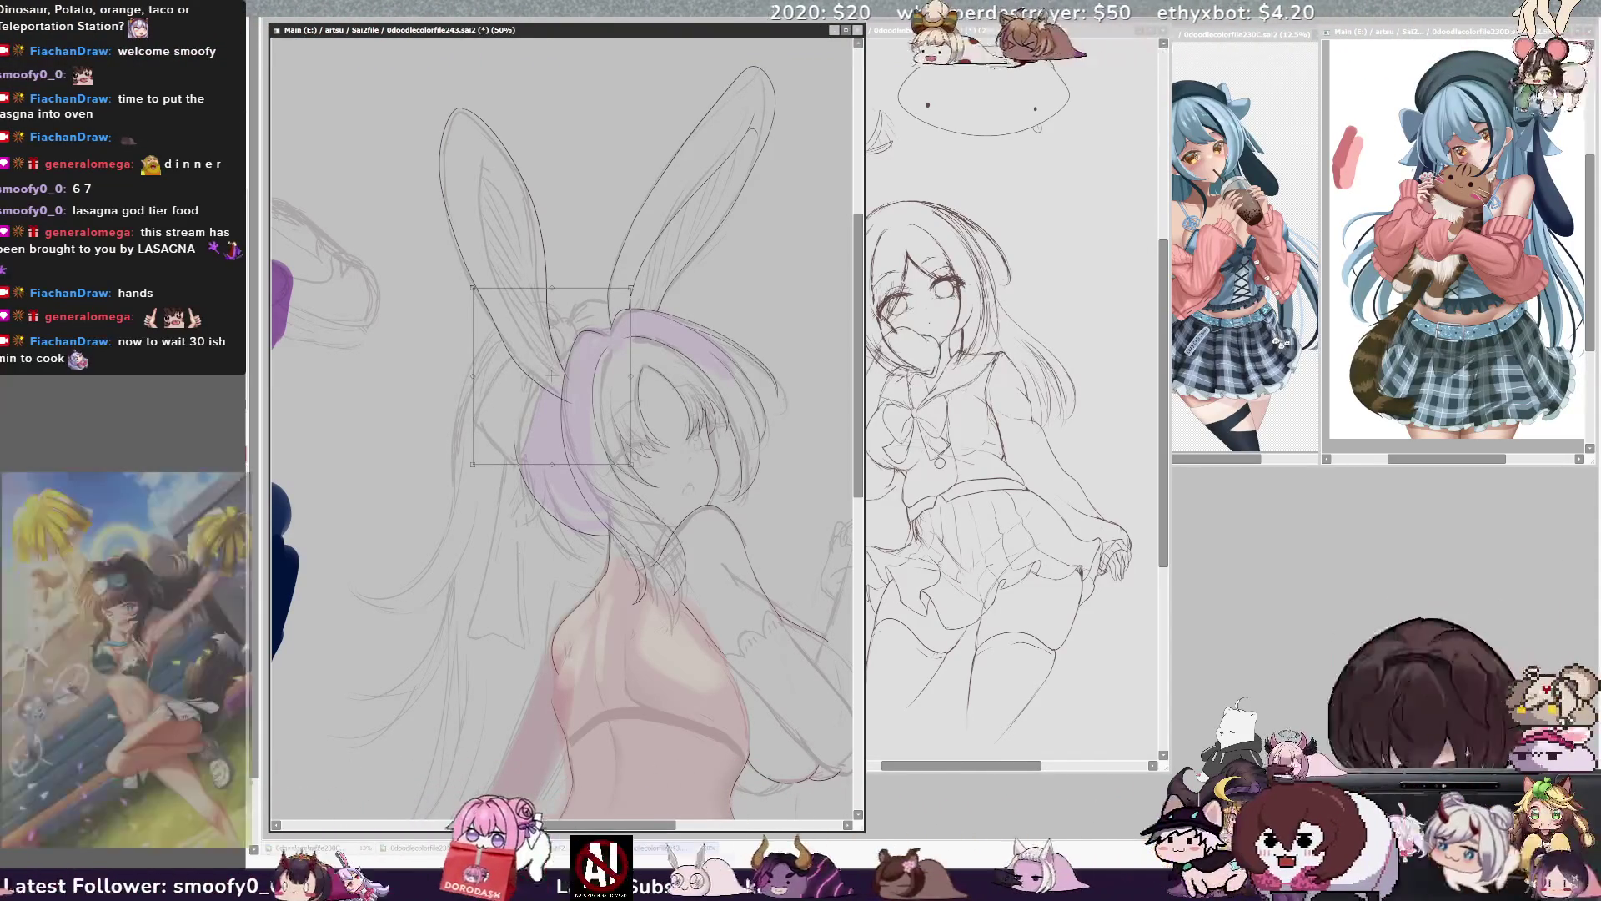
# - Distort the bunny ears by pulling their corners, then toggle the blue bow fill to compare
pyautogui.moveTo(472, 288); pyautogui.dragTo(469, 278)
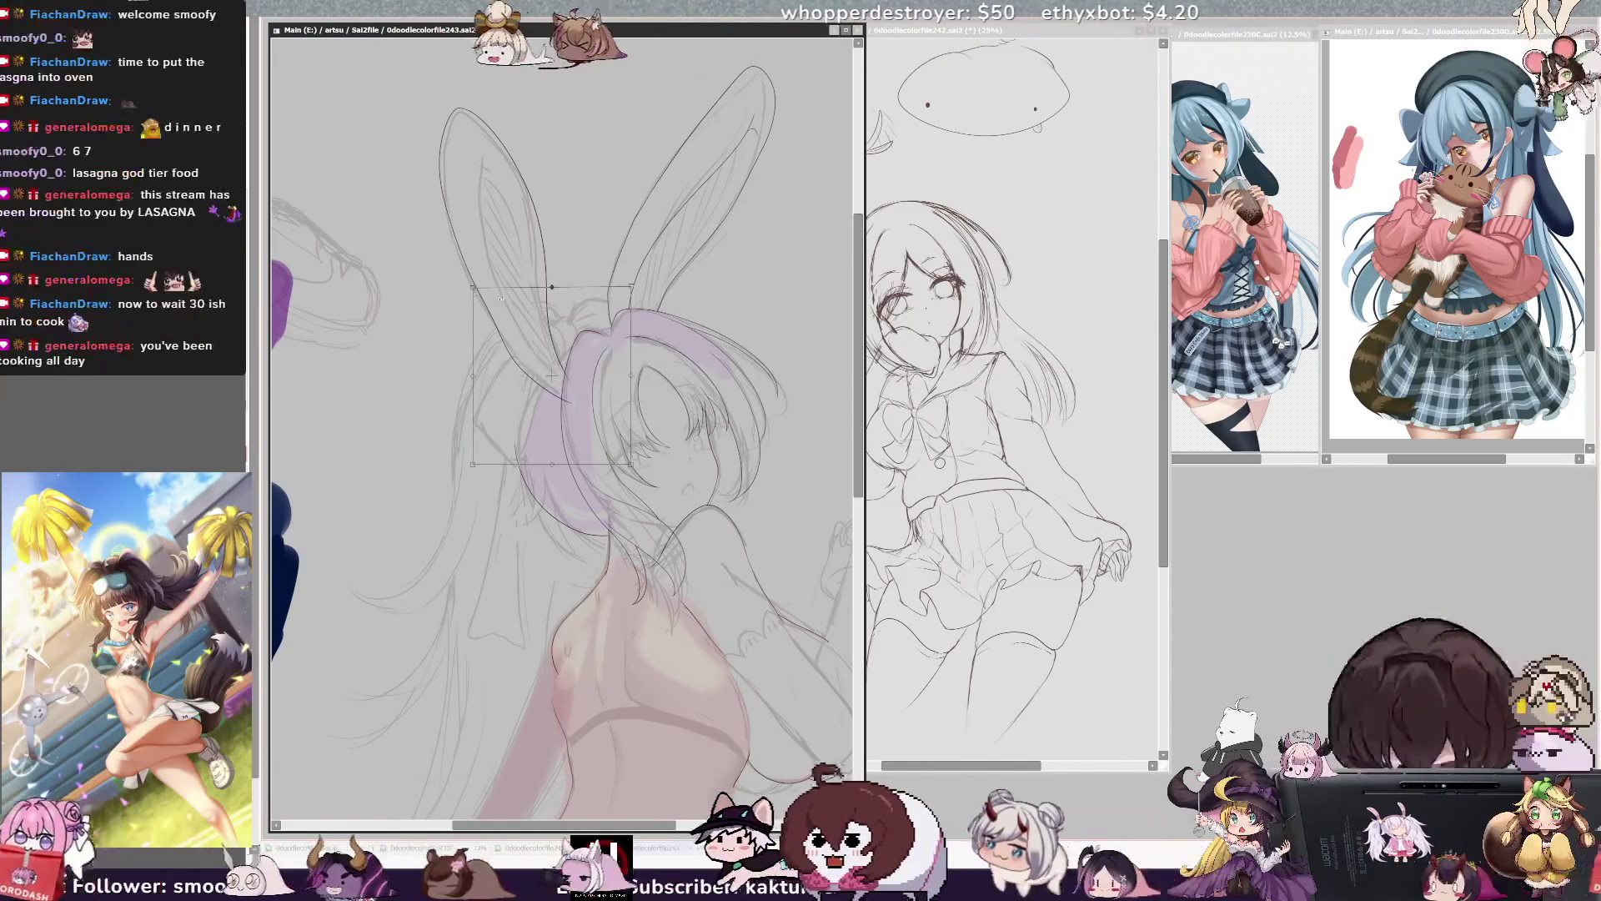
pyautogui.moveTo(552, 465); pyautogui.dragTo(569, 436)
pyautogui.moveTo(470, 278); pyautogui.dragTo(465, 269)
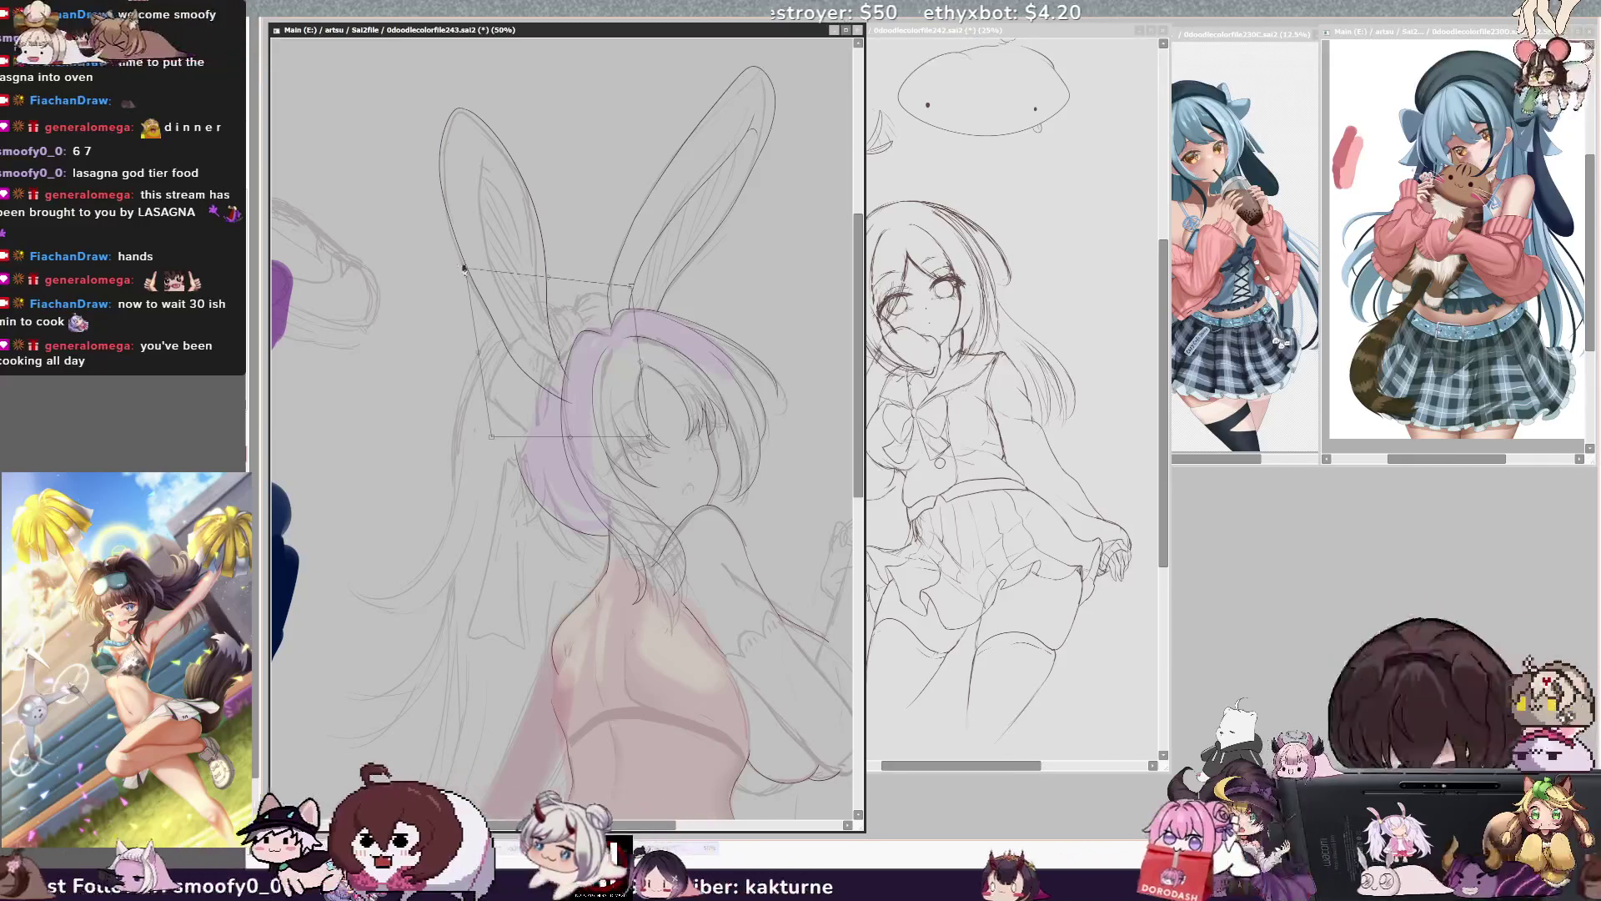
pyautogui.moveTo(653, 430); pyautogui.dragTo(657, 443)
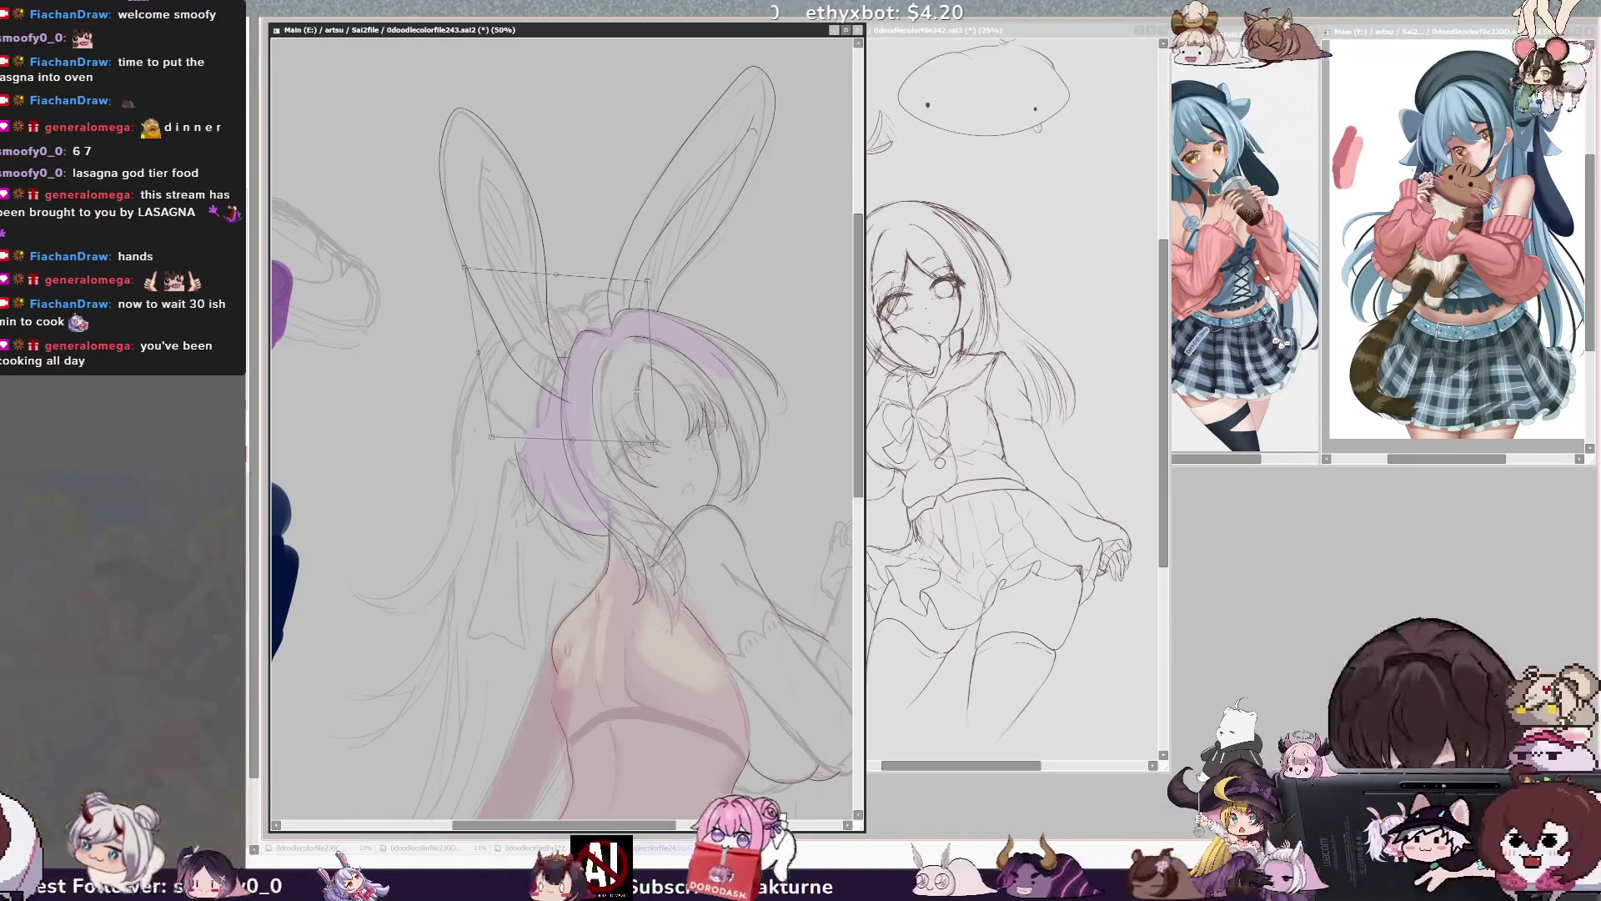
pyautogui.moveTo(648, 376); pyautogui.dragTo(644, 376)
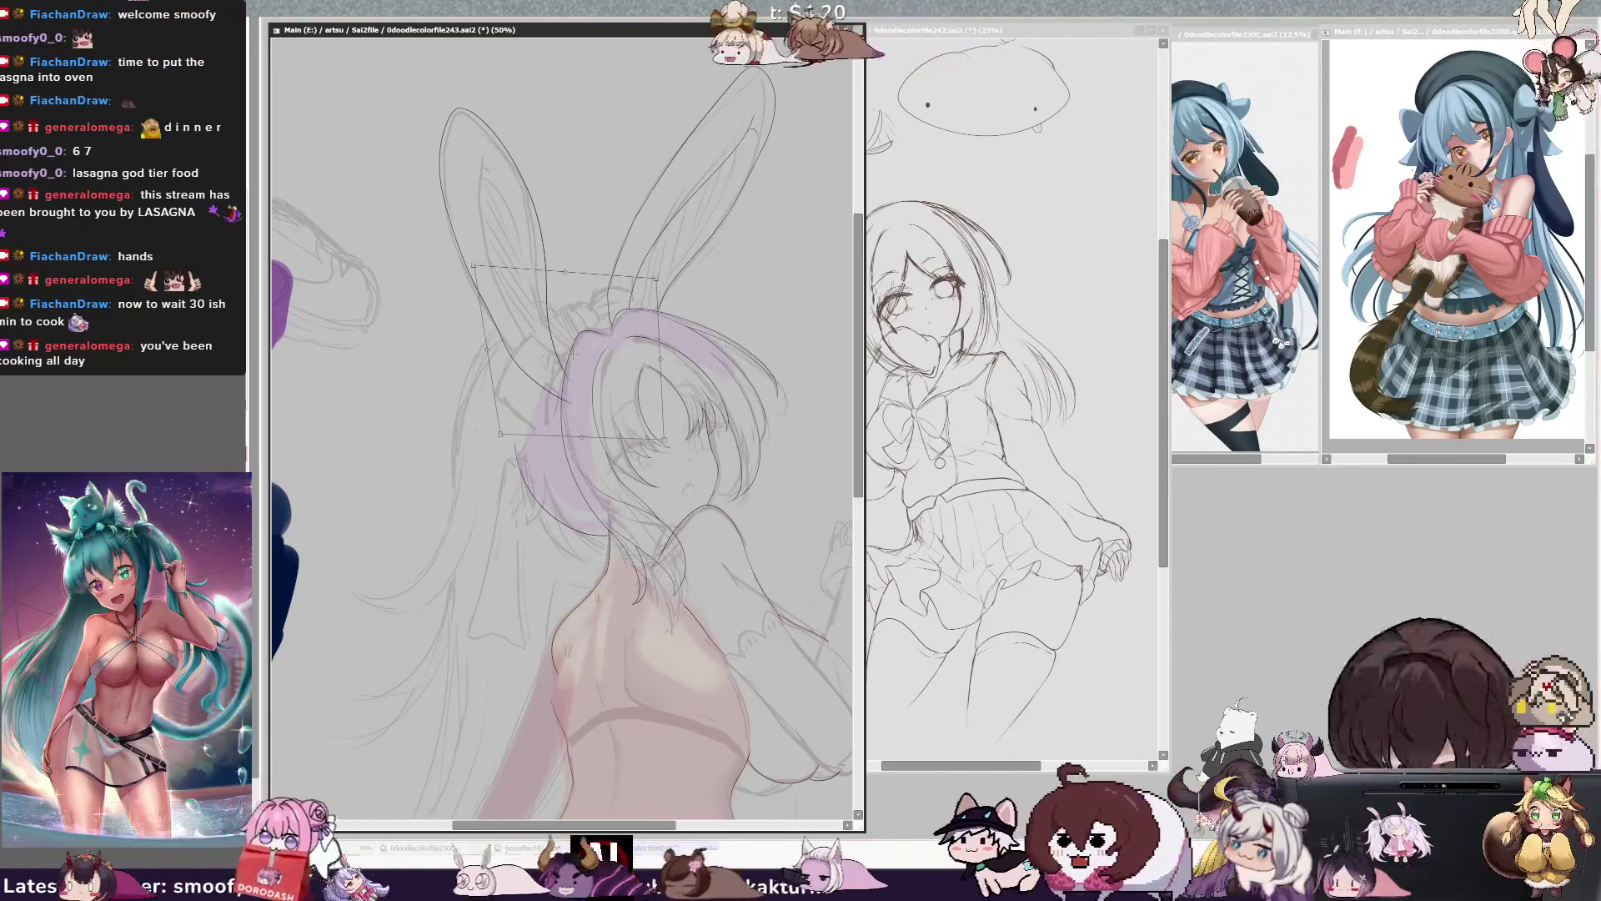
pyautogui.press('Return')
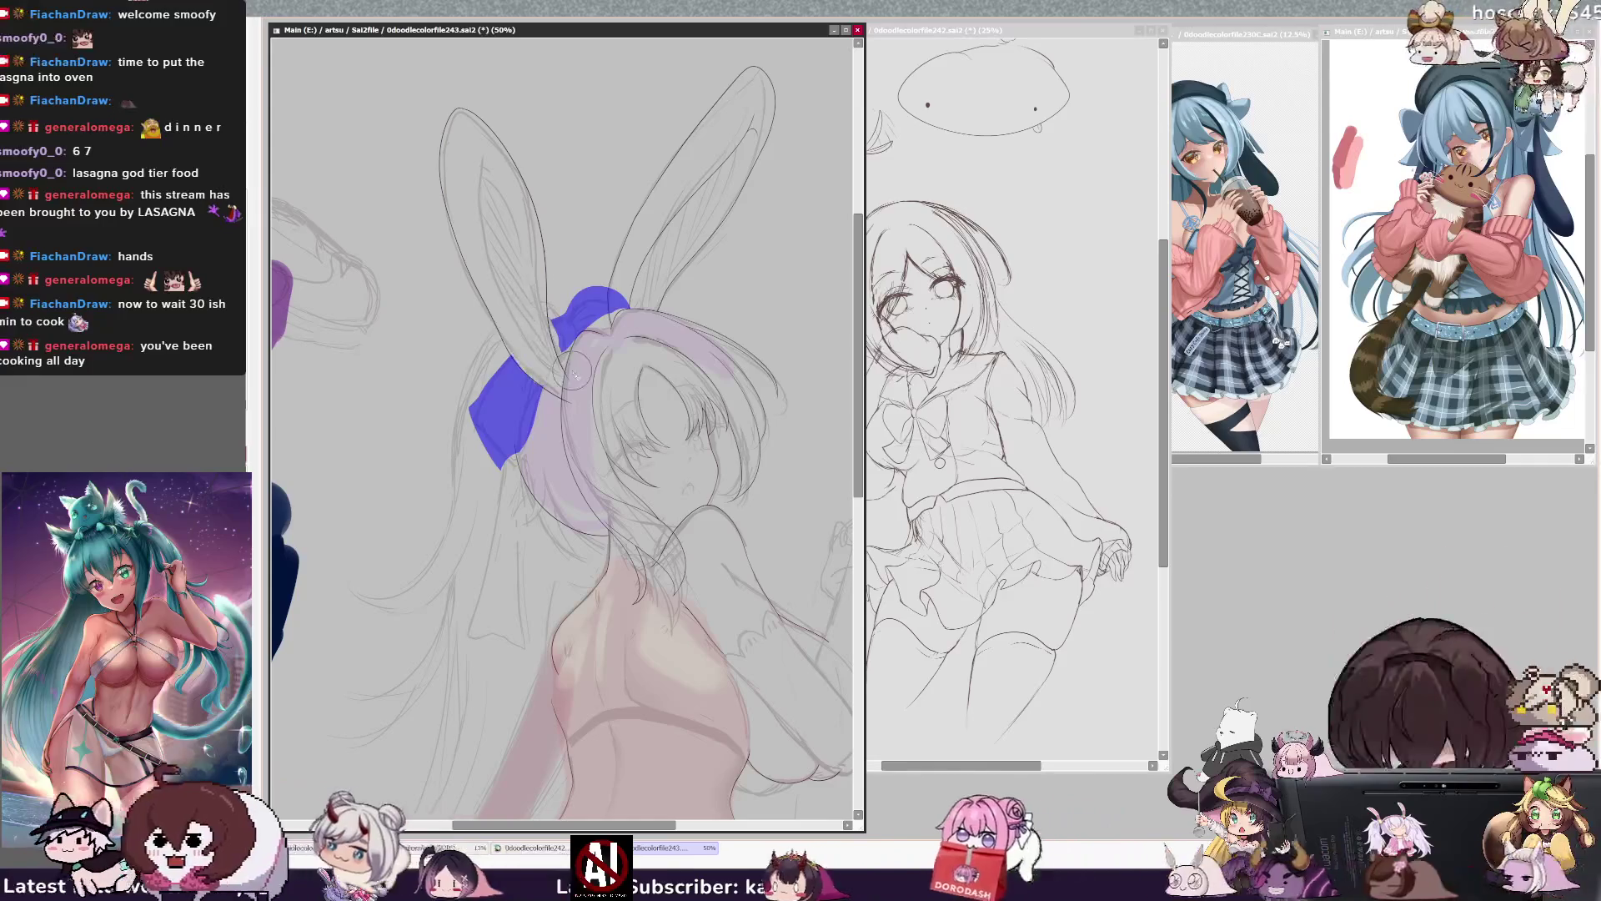
pyautogui.press('Delete')
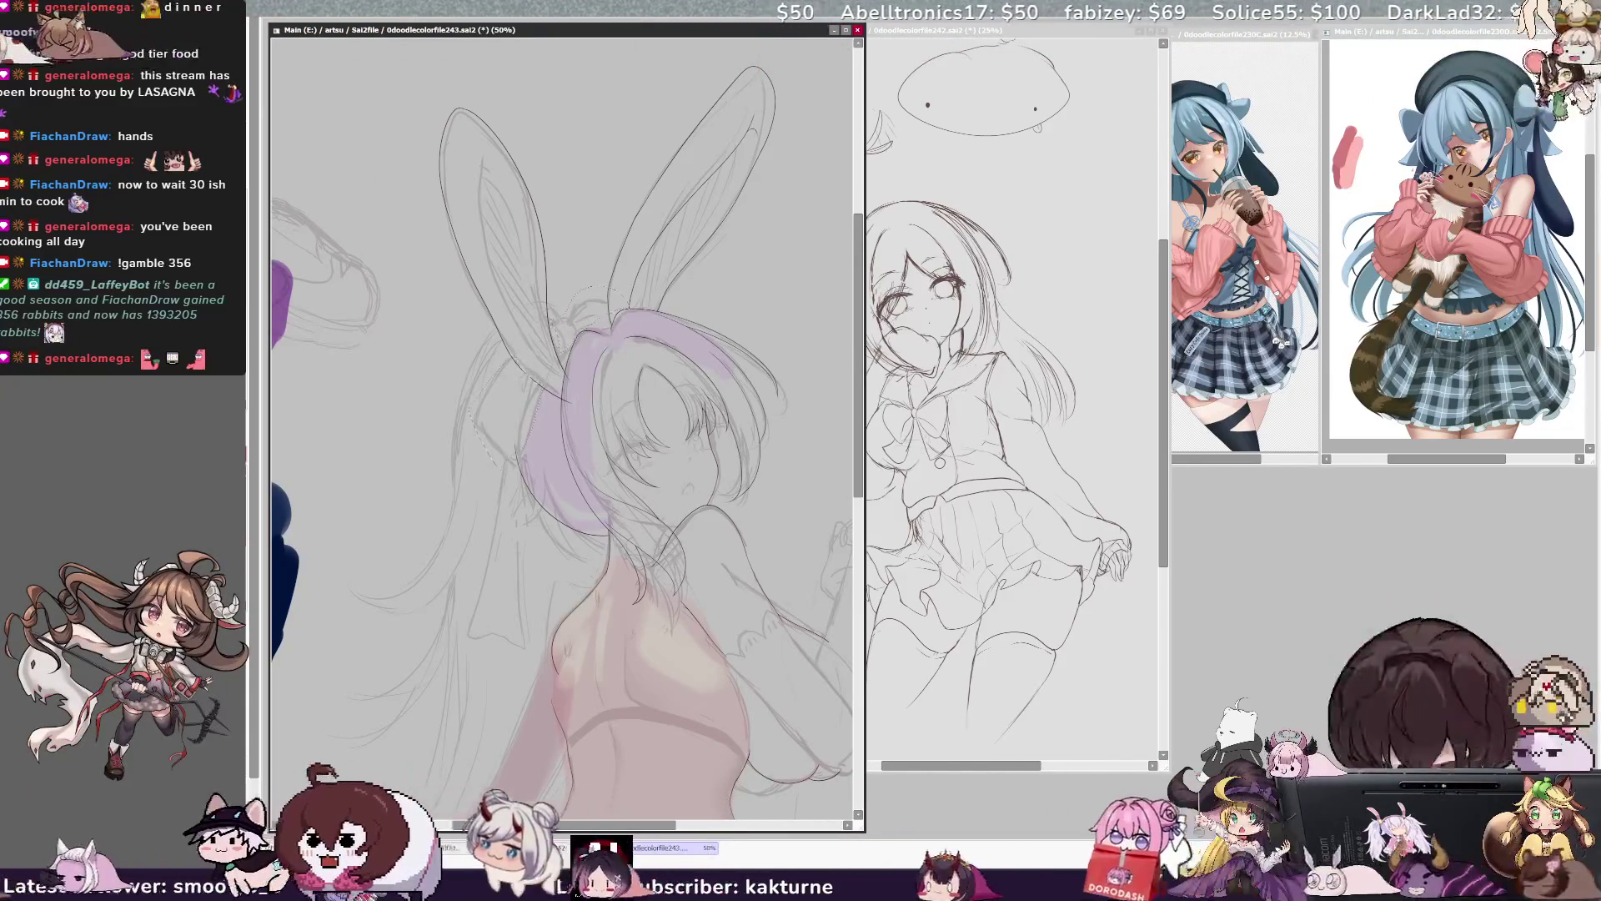
# - Flip the view back and forth to check the ears, then apply the ear transform
pyautogui.press('h')
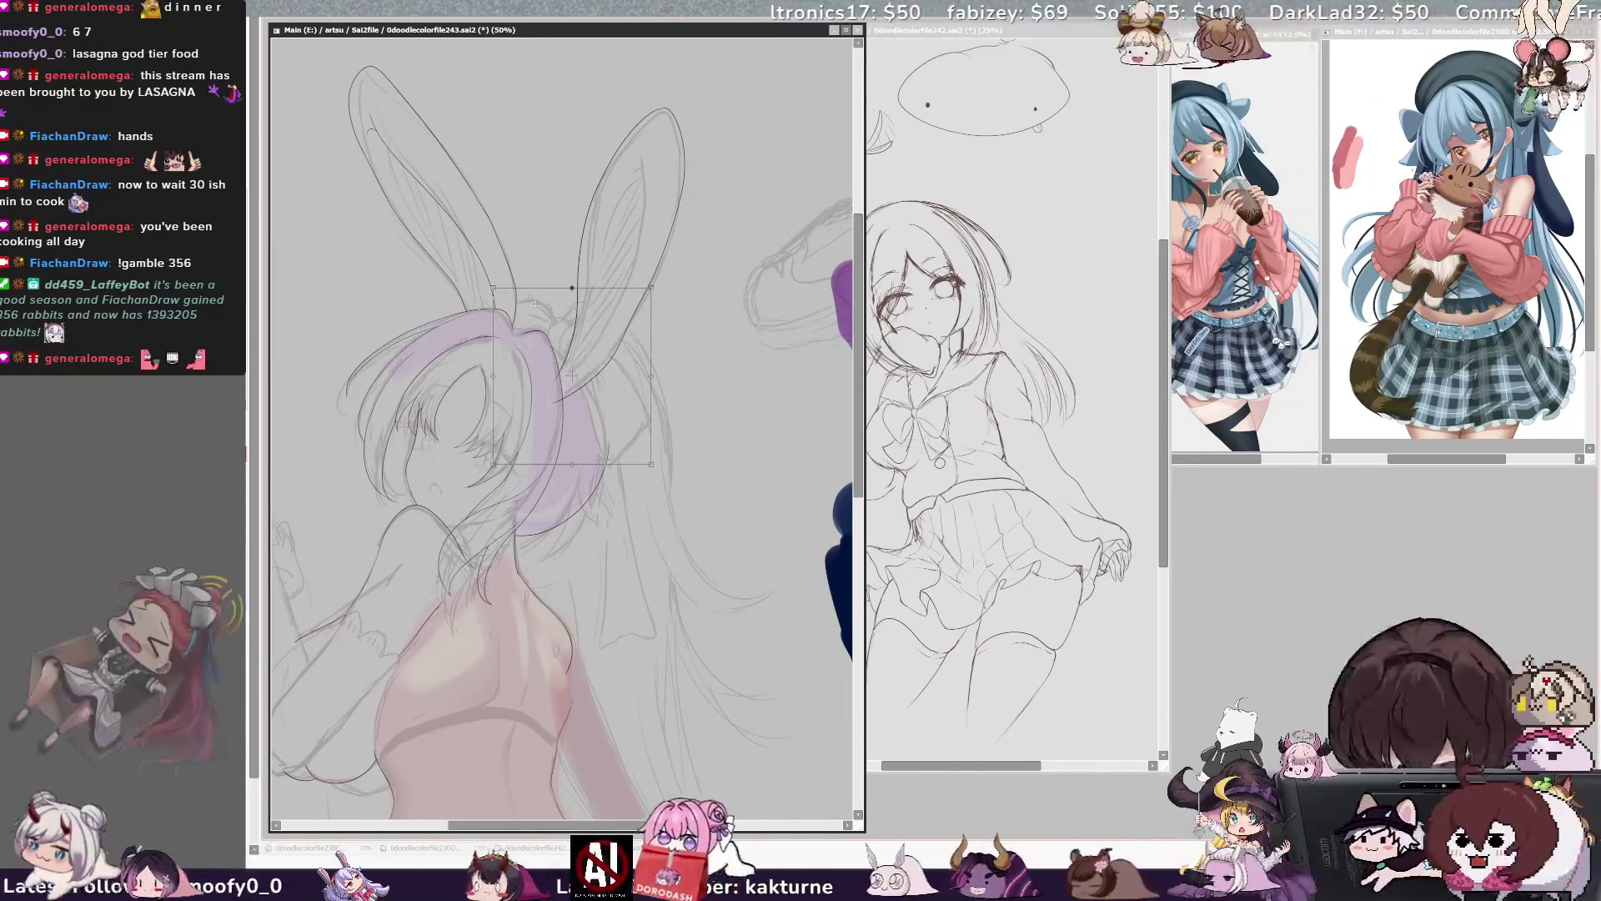
pyautogui.press('h')
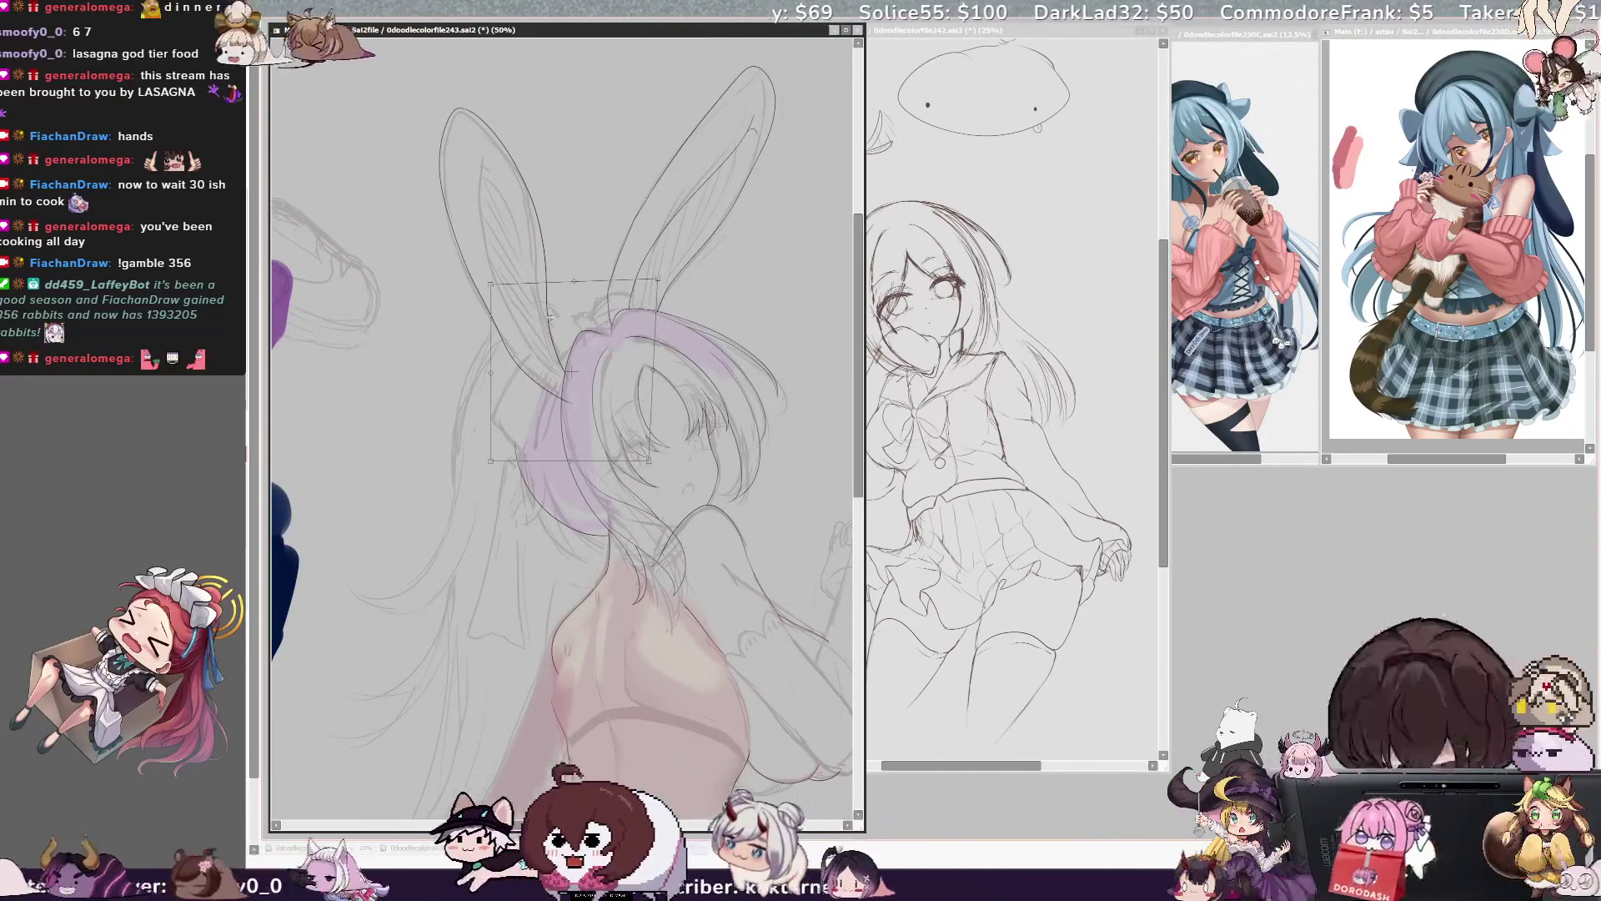
pyautogui.press('h')
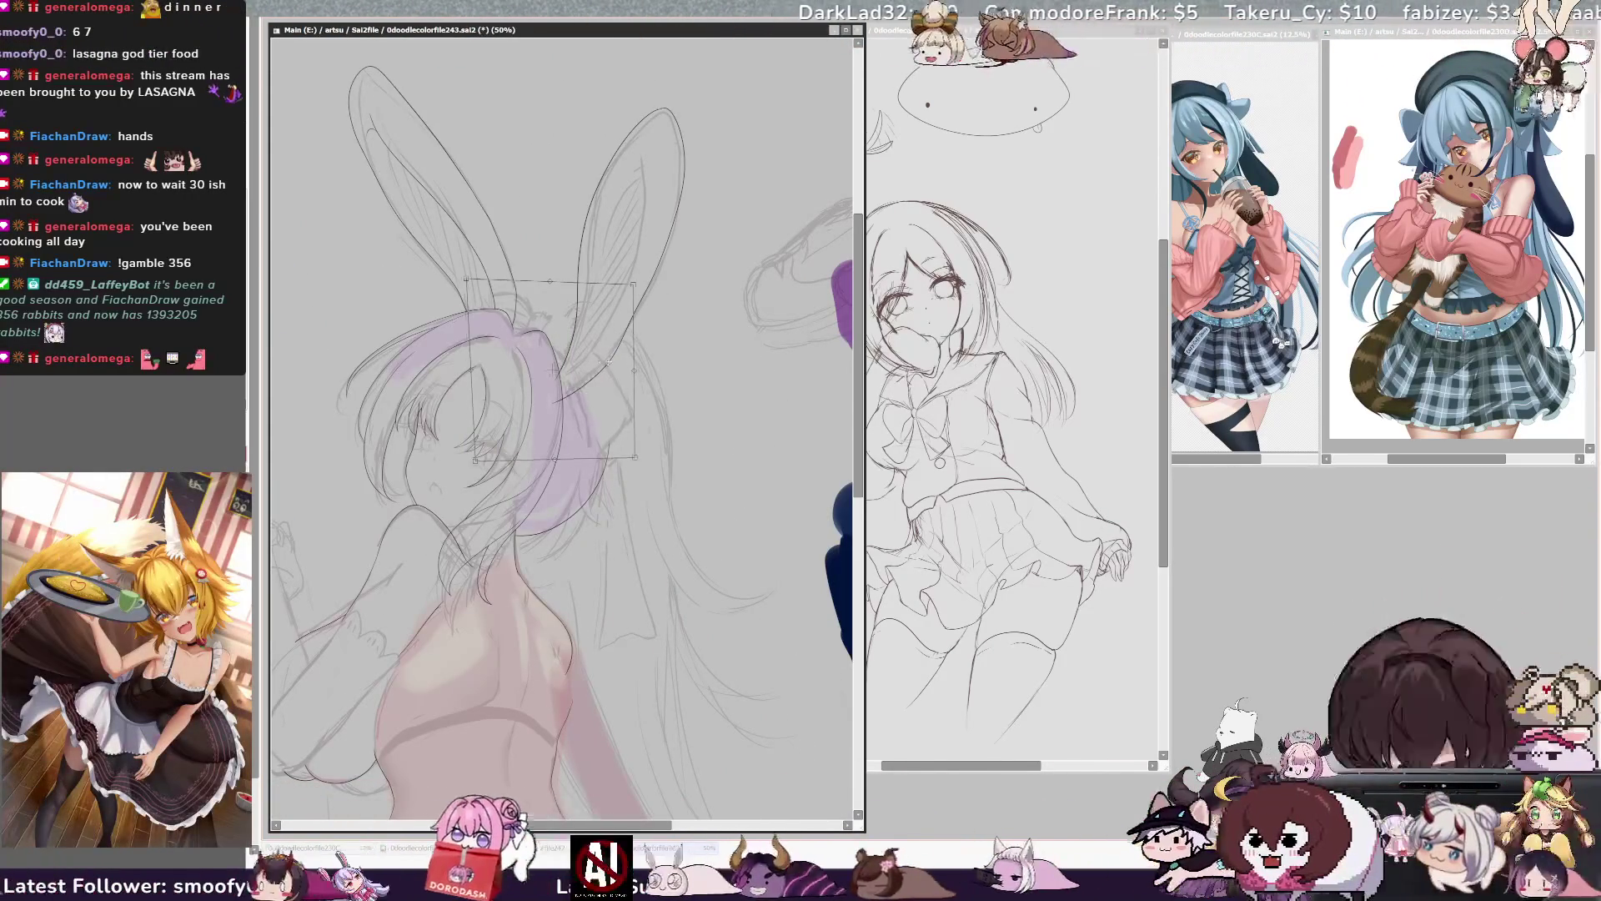
pyautogui.press('Return')
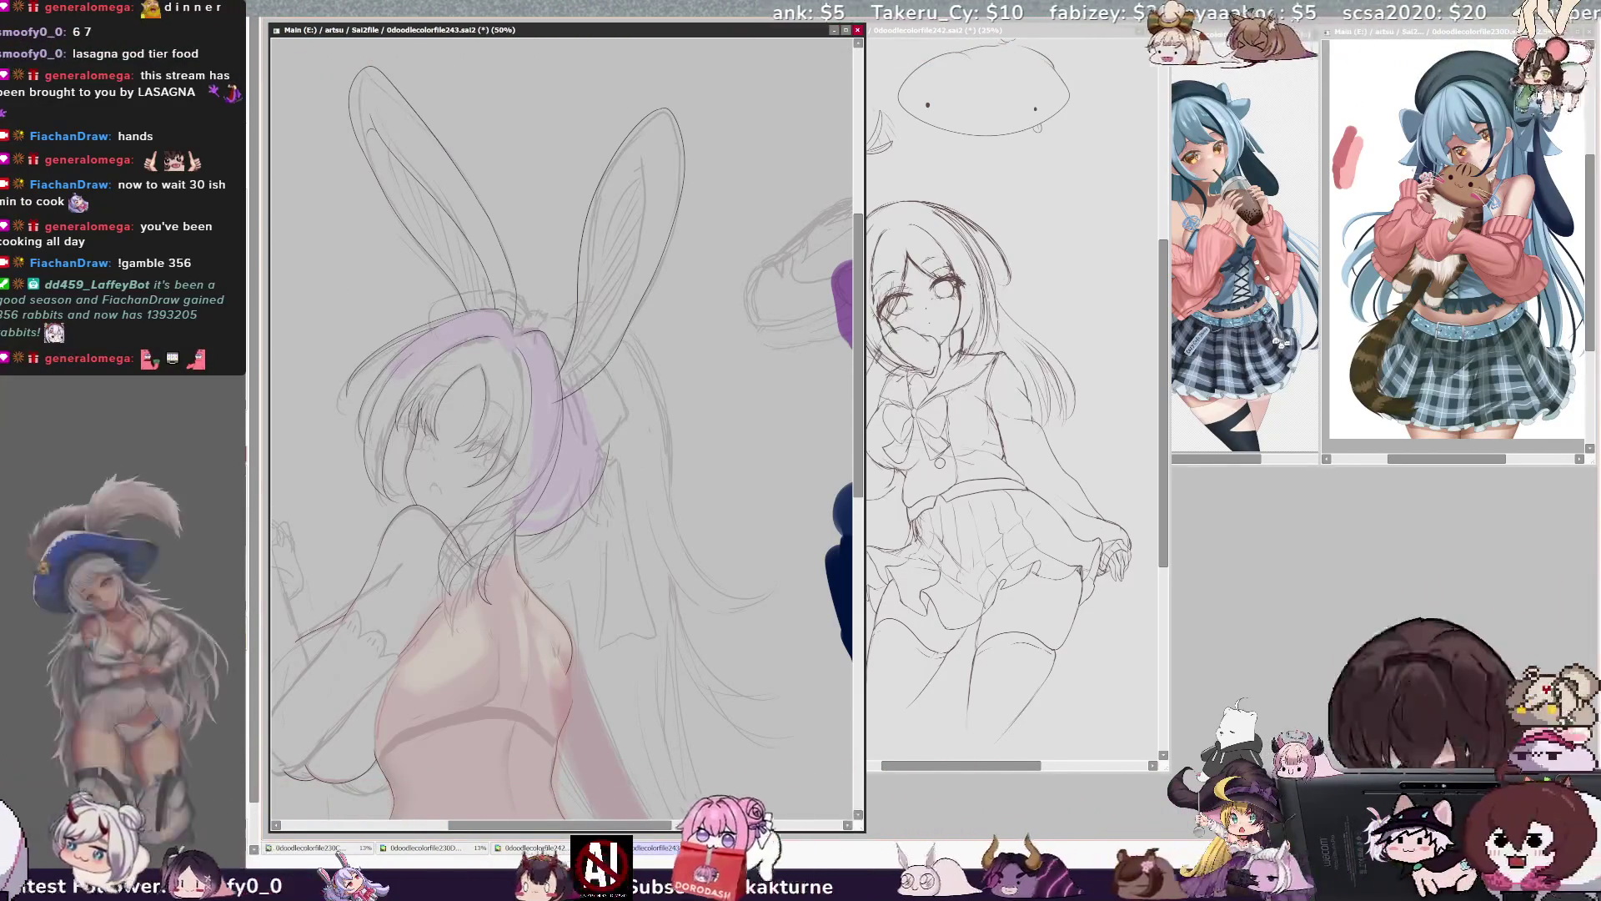
pyautogui.press('h')
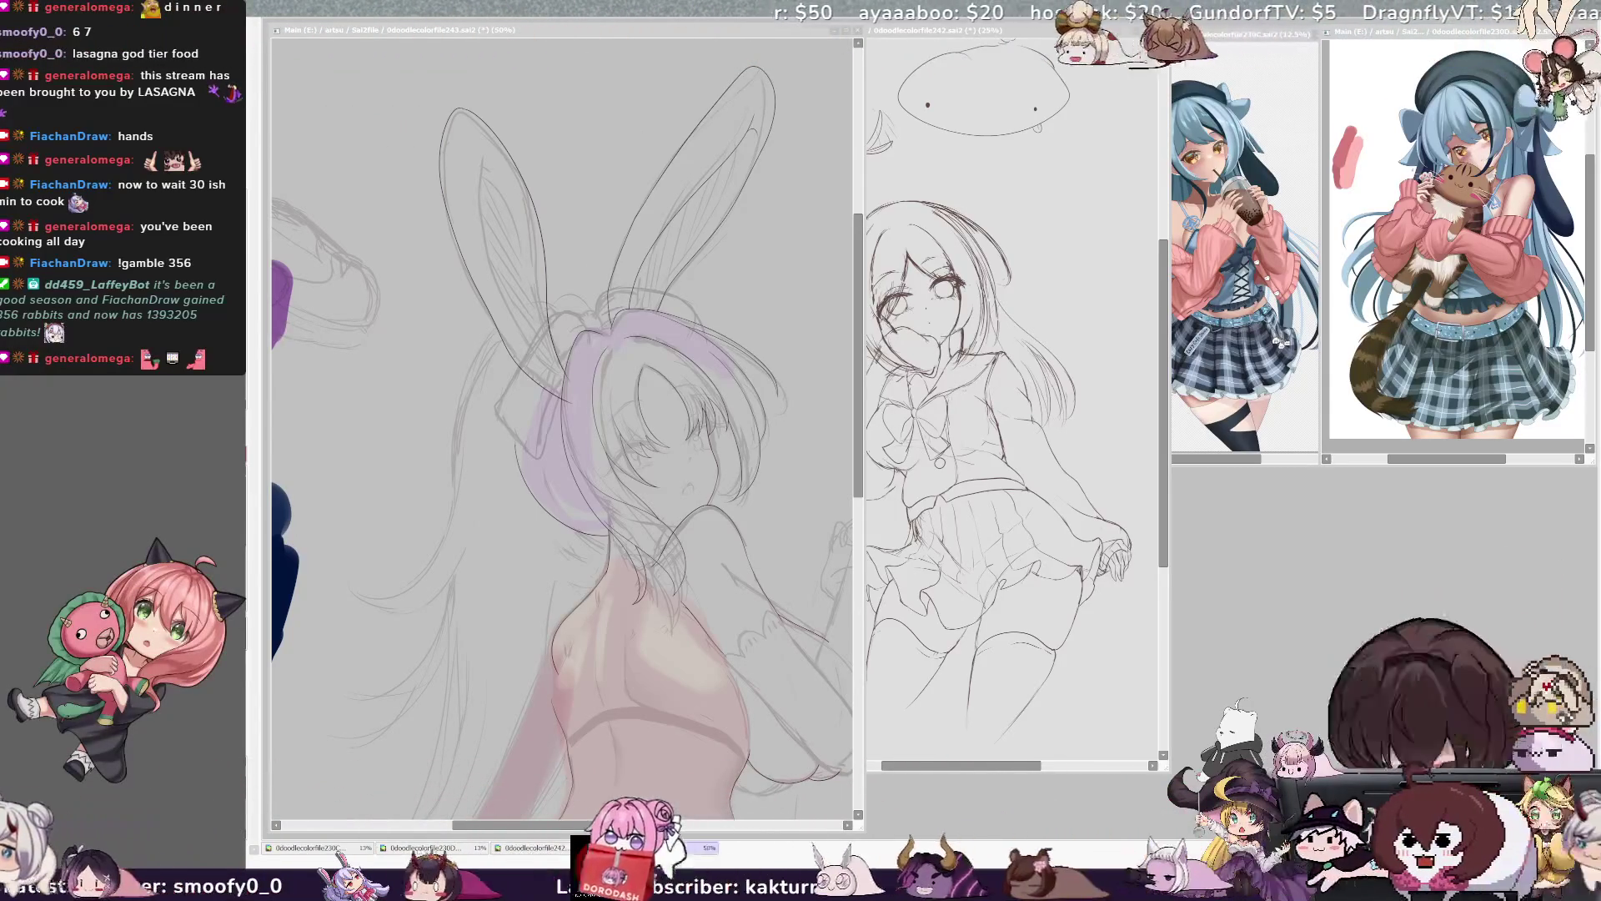
pyautogui.click(559, 417)
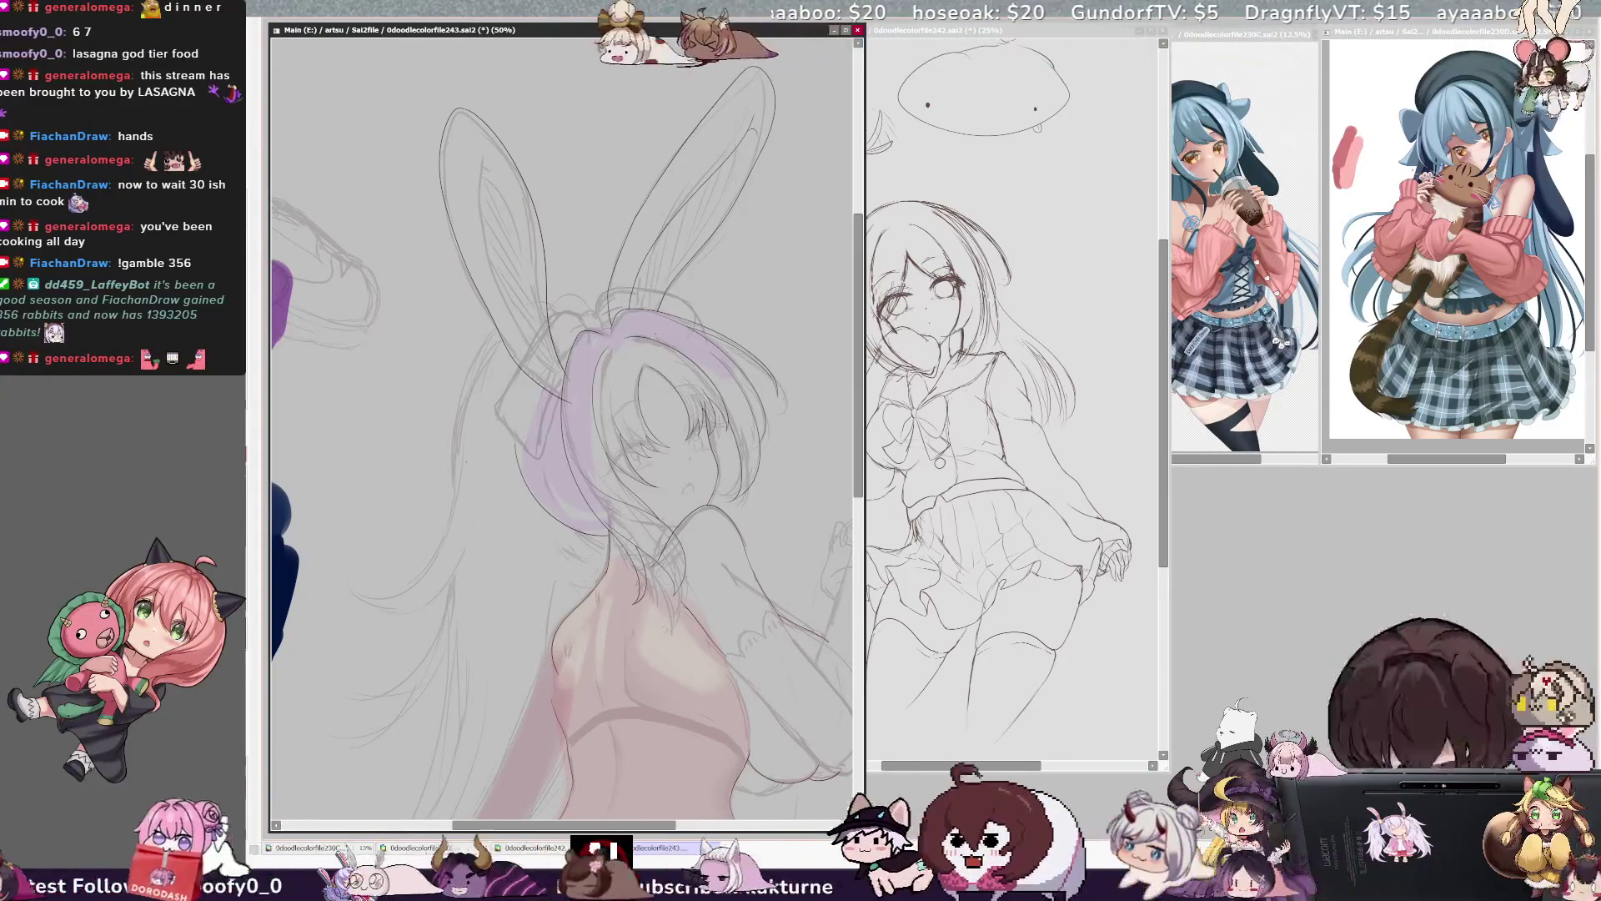
pyautogui.press('h')
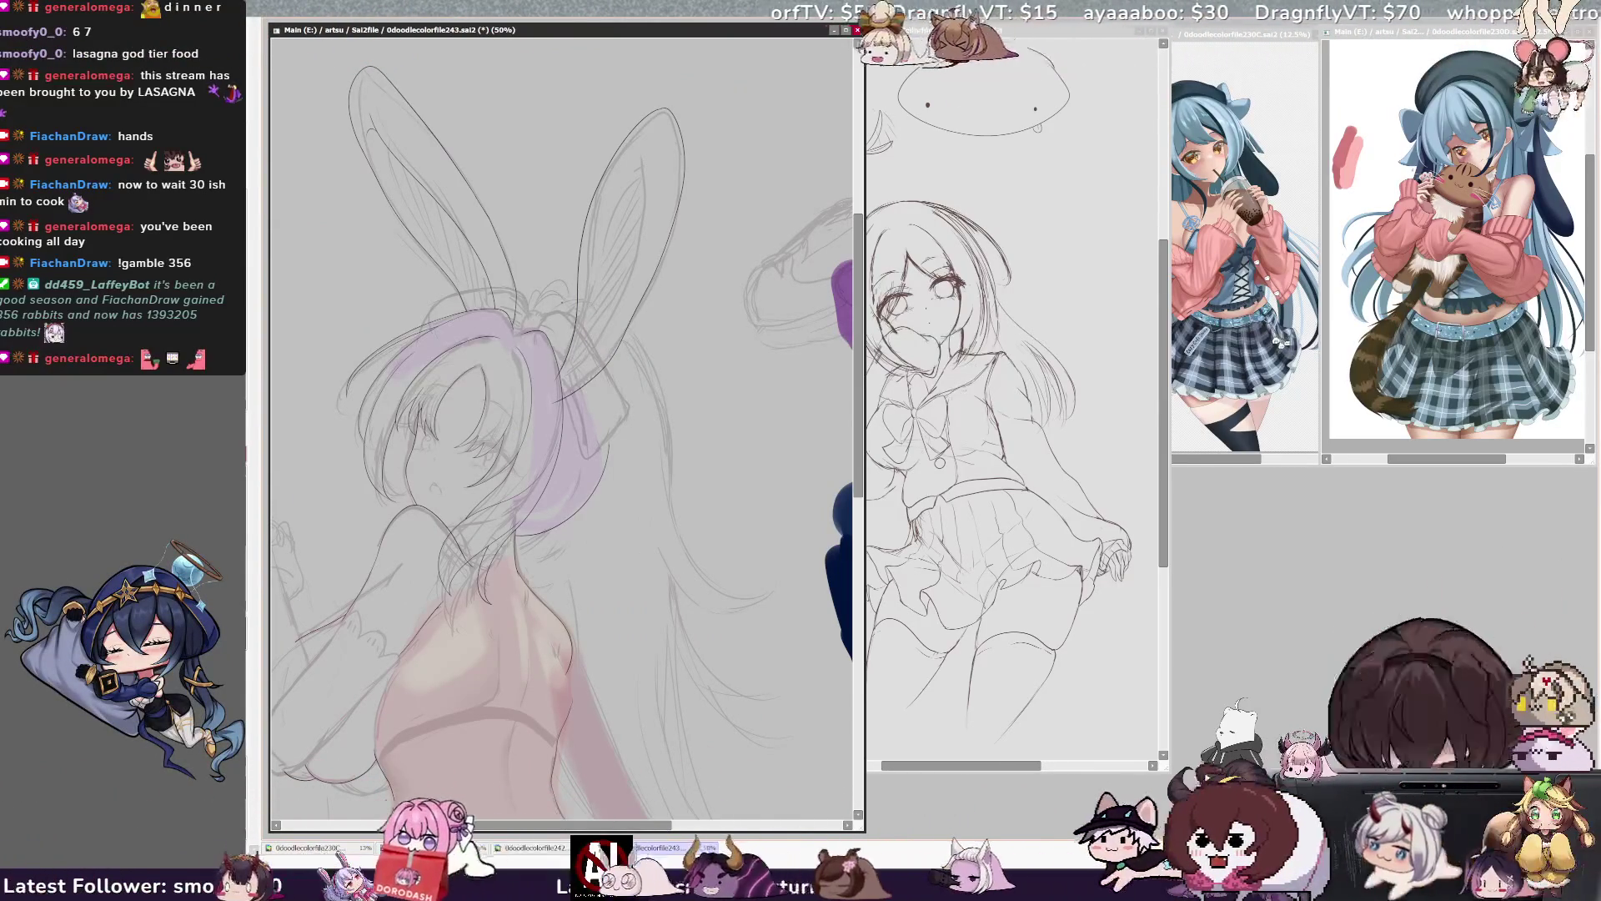
pyautogui.press('h')
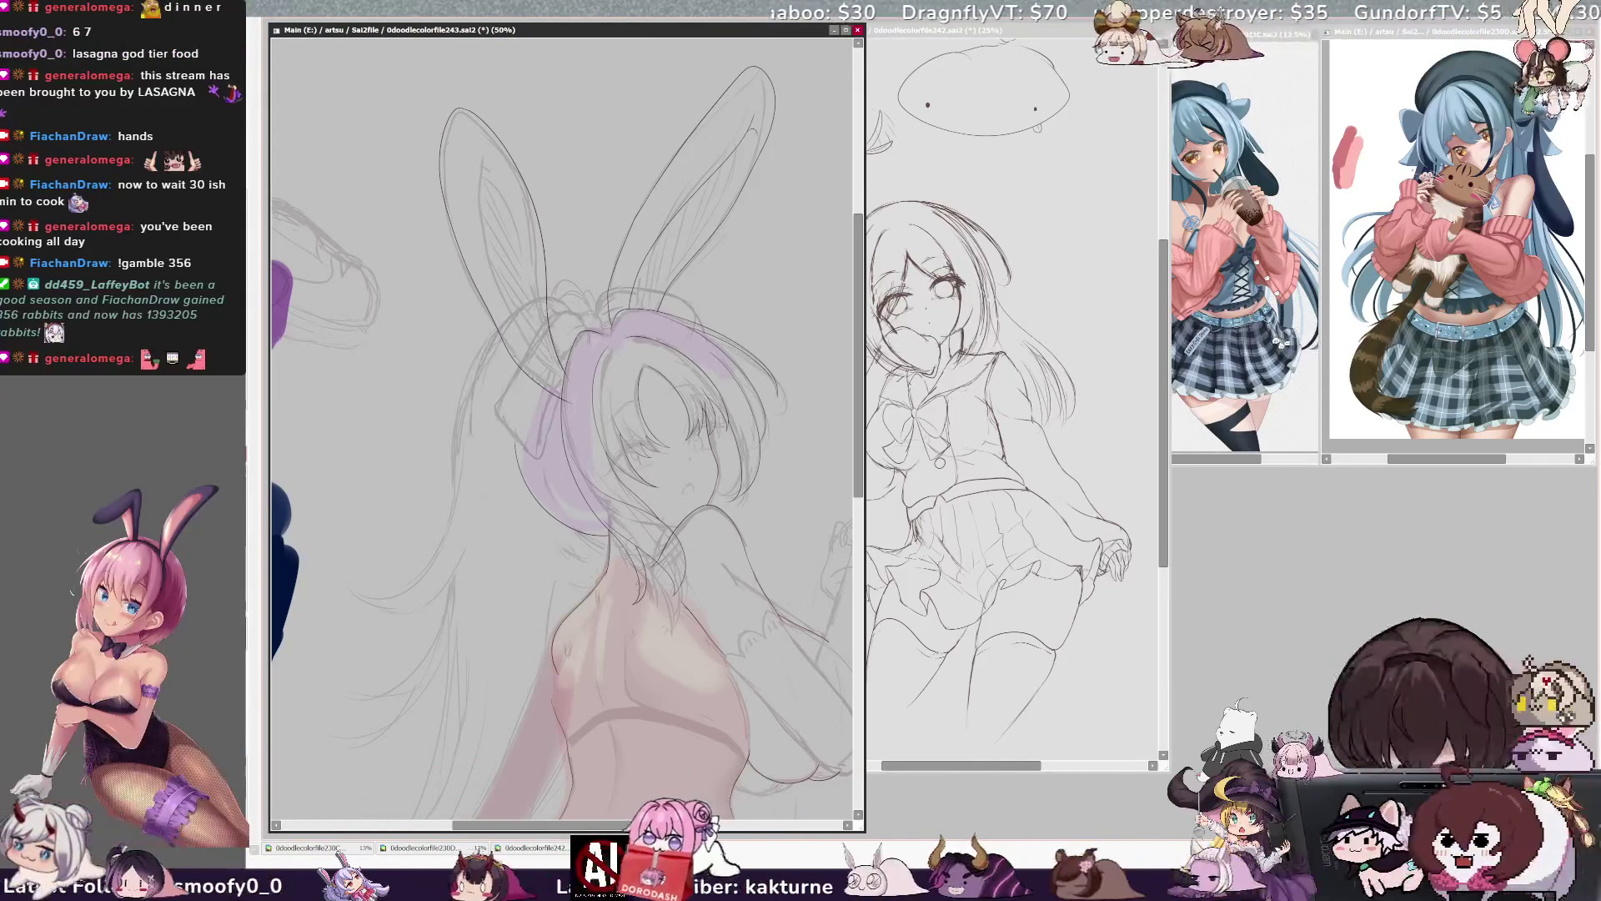
pyautogui.scroll(-2, 759, 356)
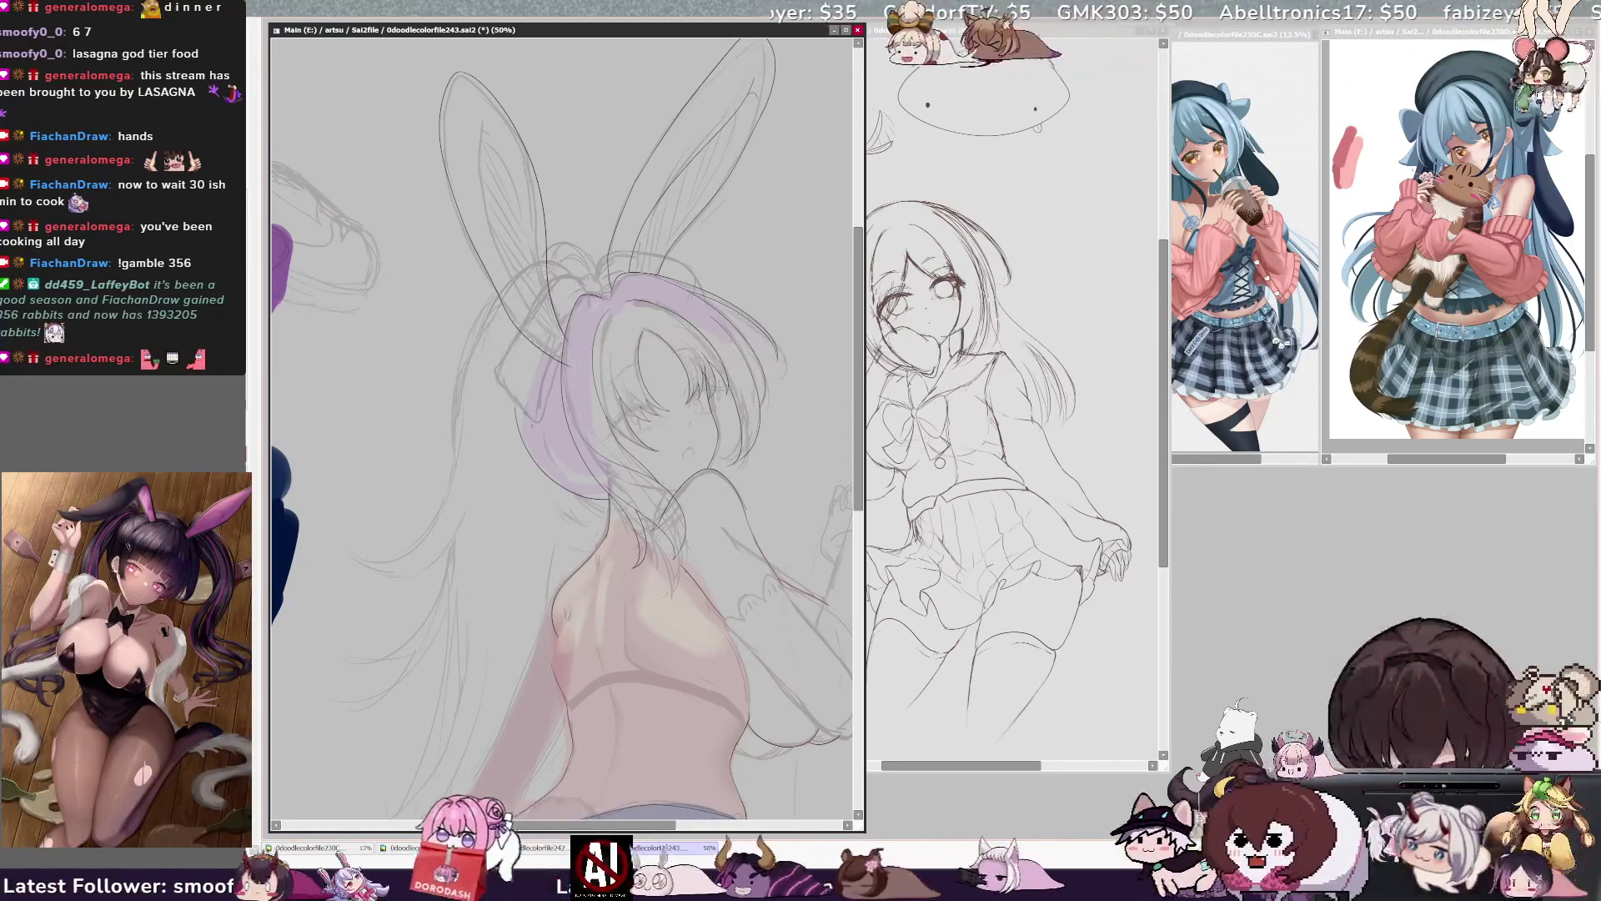
pyautogui.press('h')
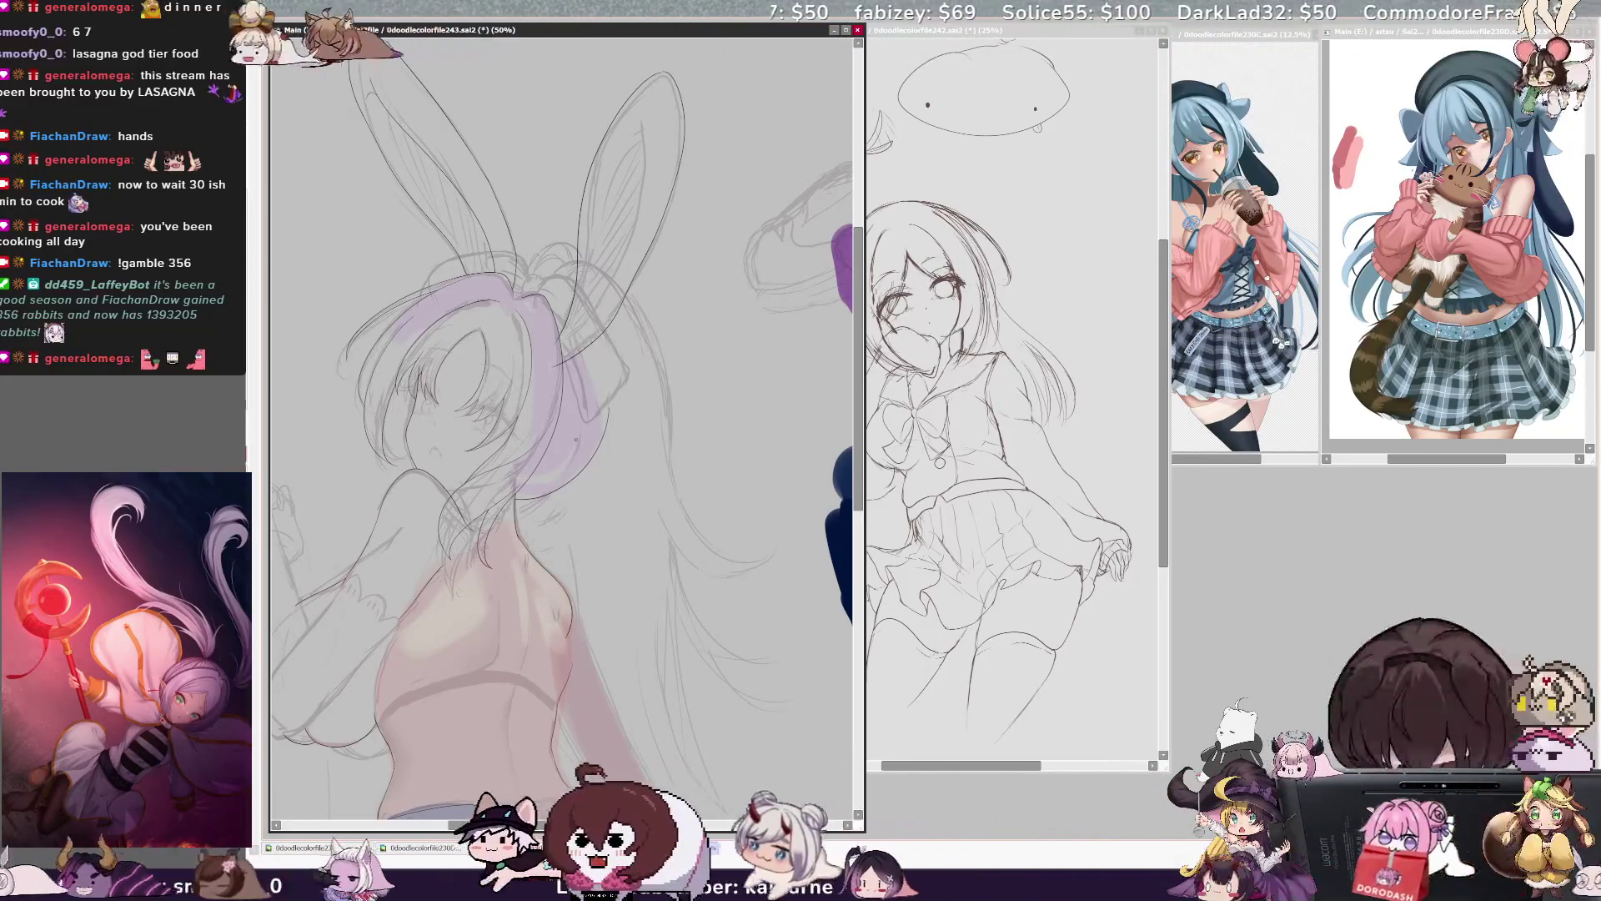
pyautogui.press('h')
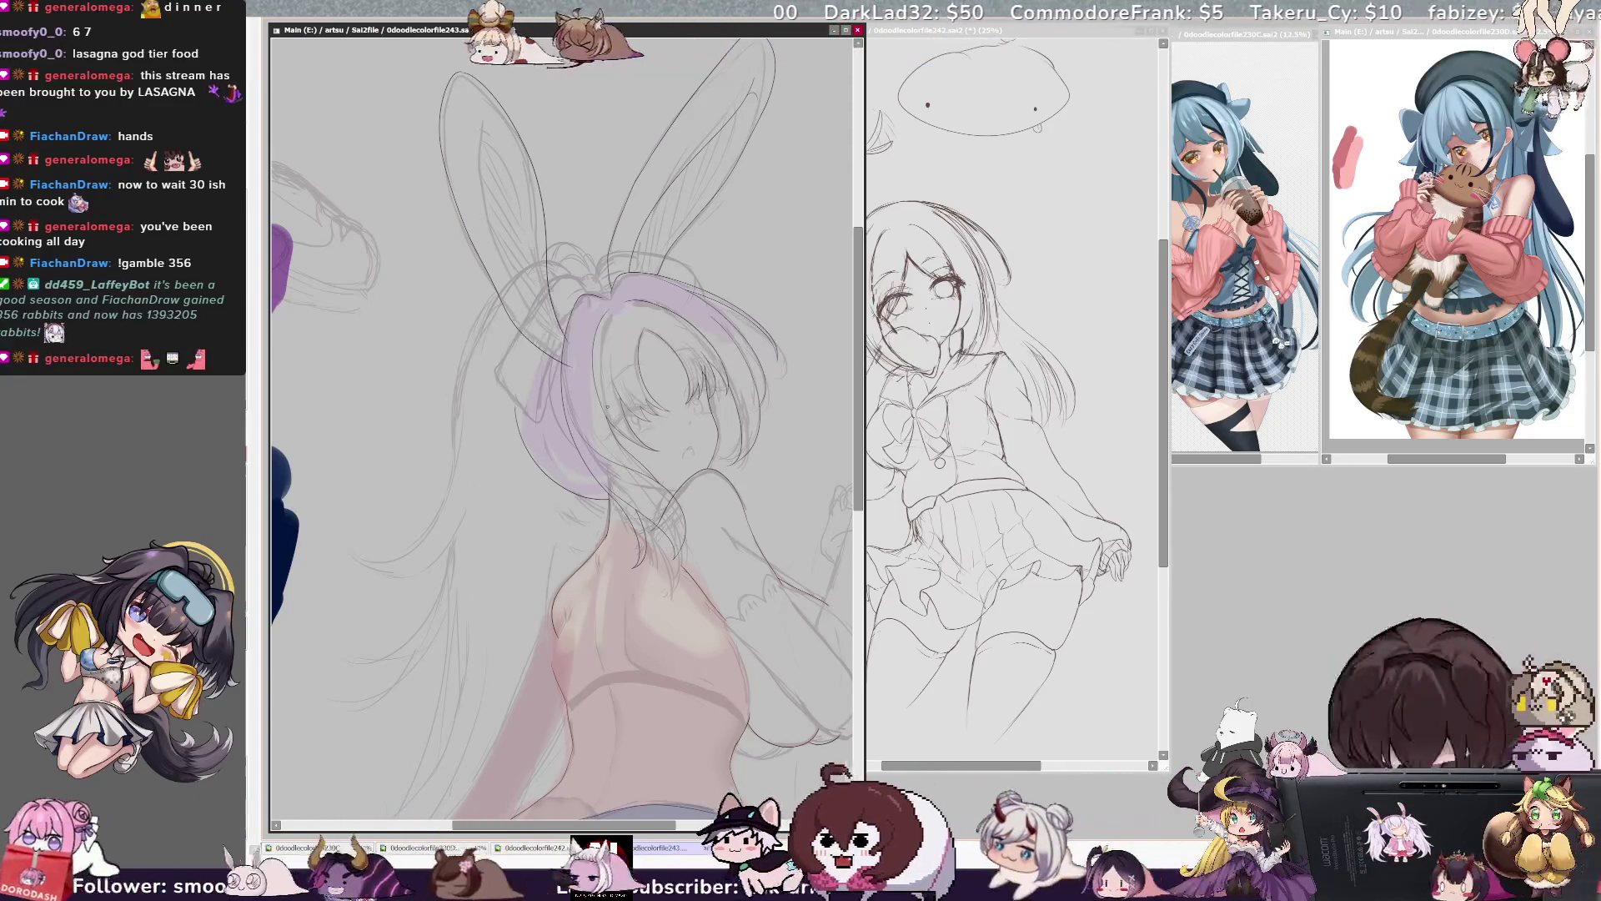
pyautogui.press('h')
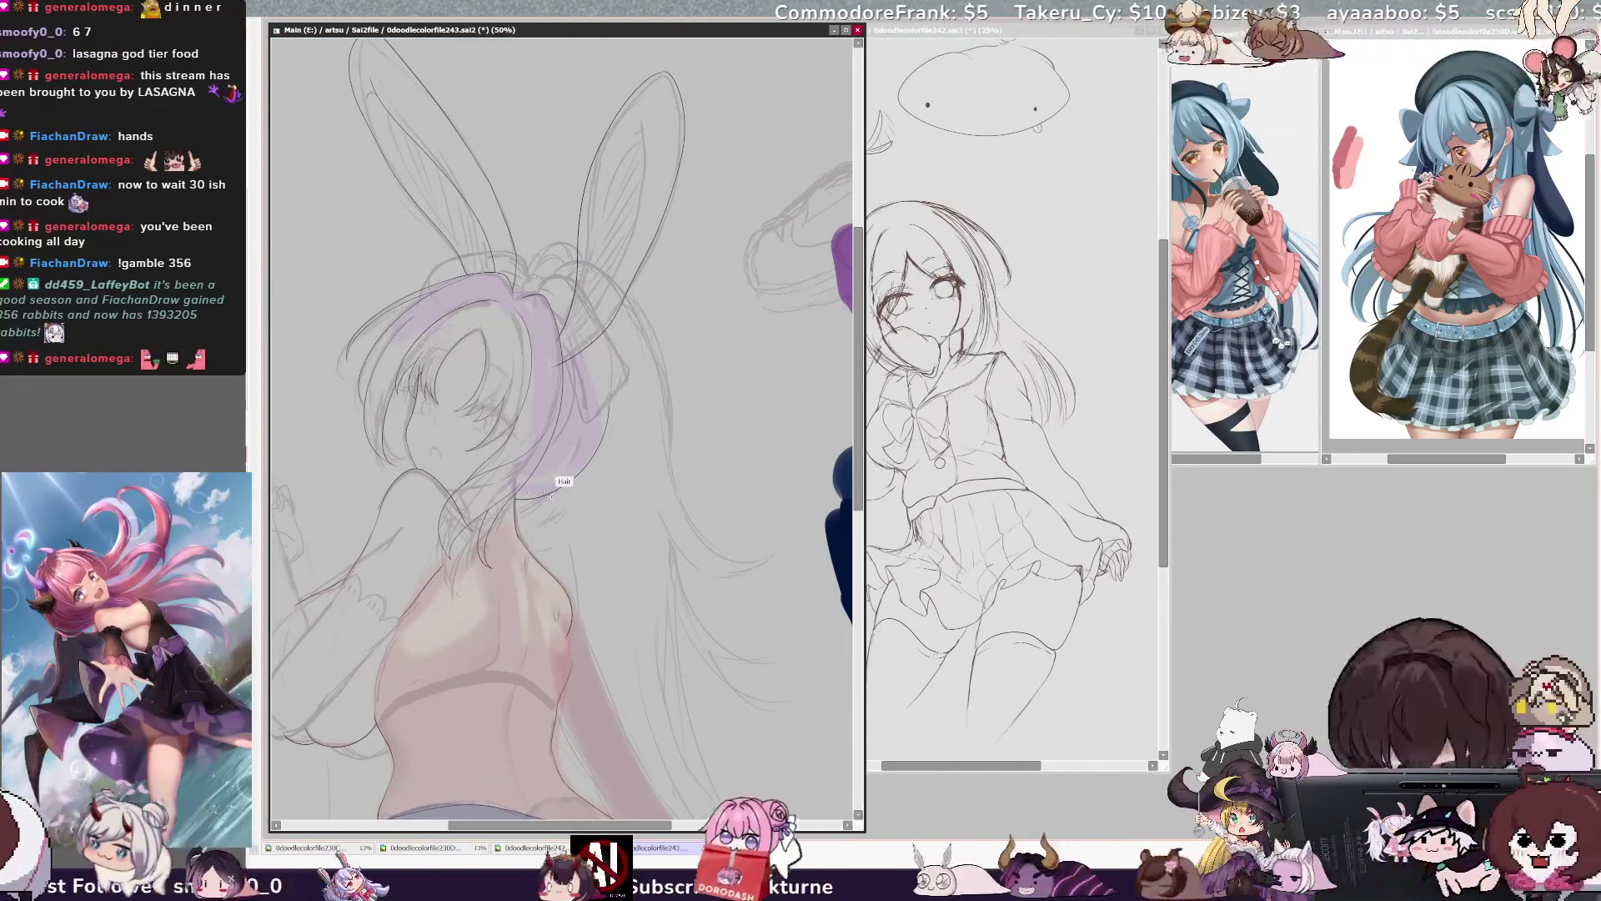
pyautogui.press('h')
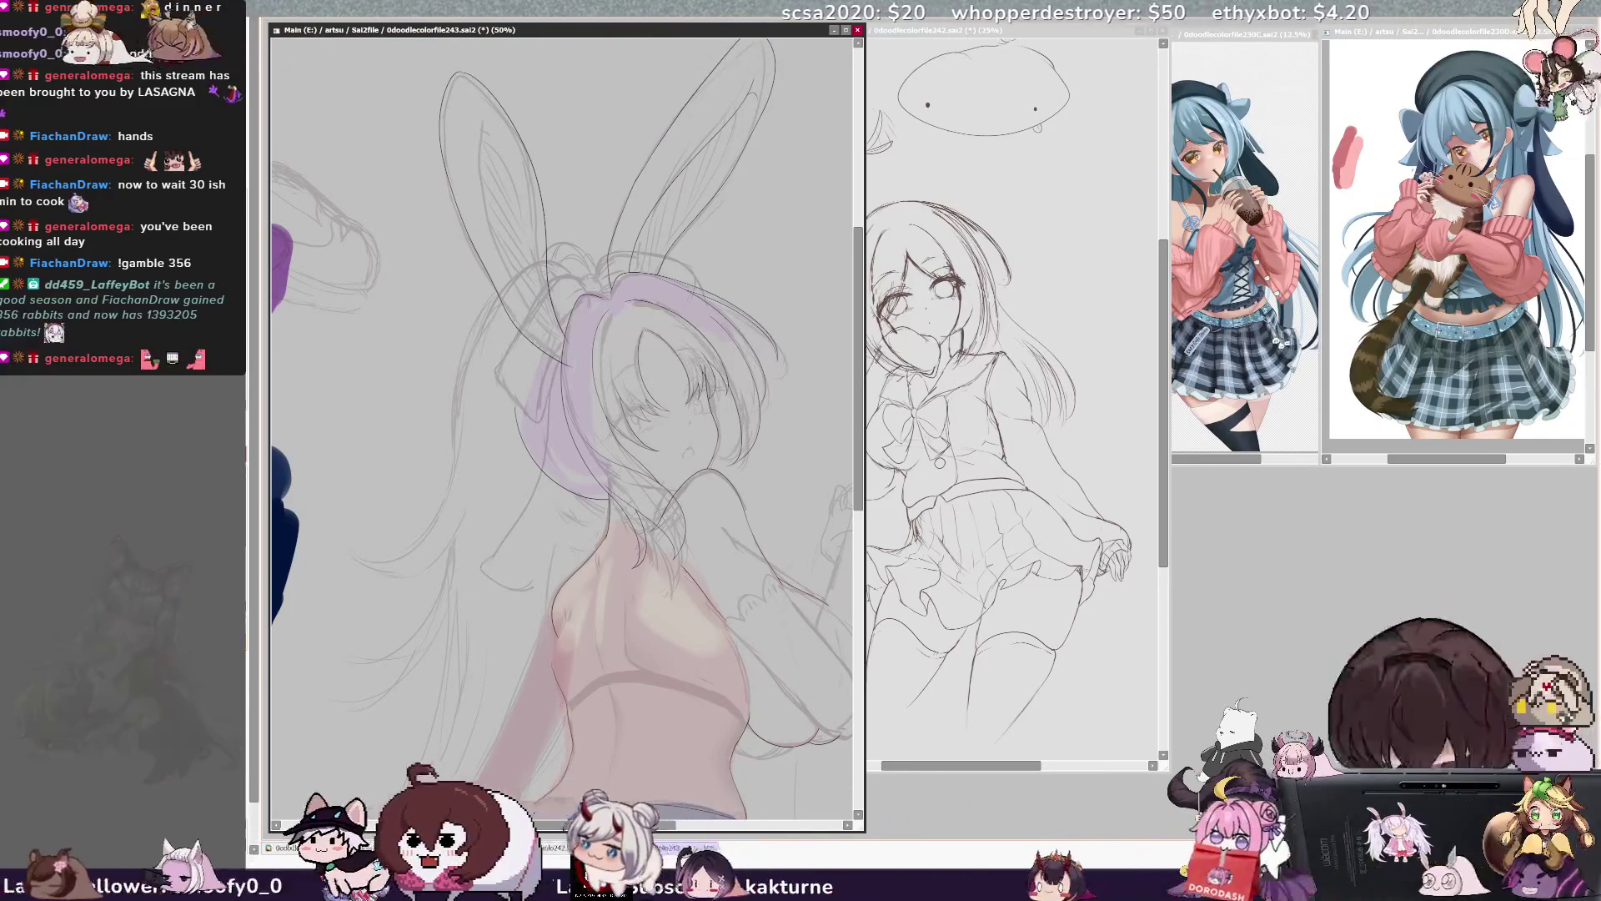
# - Draw a short curved pencil line beside the hair on the sketch layer
pyautogui.moveTo(517, 552); pyautogui.dragTo(482, 584)
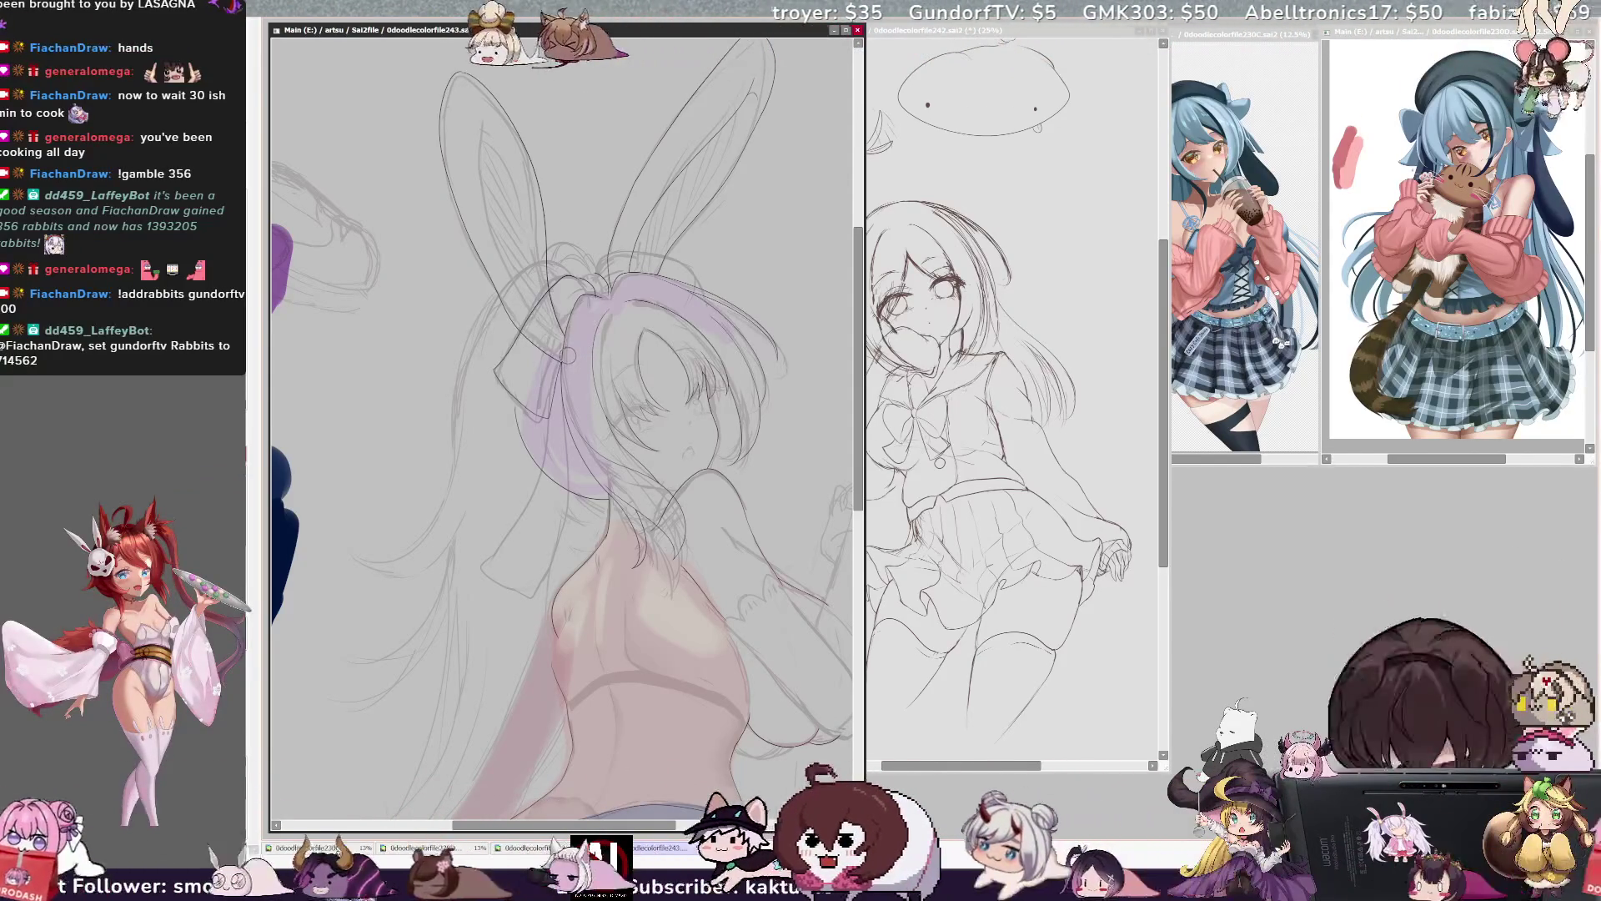
pyautogui.press('h')
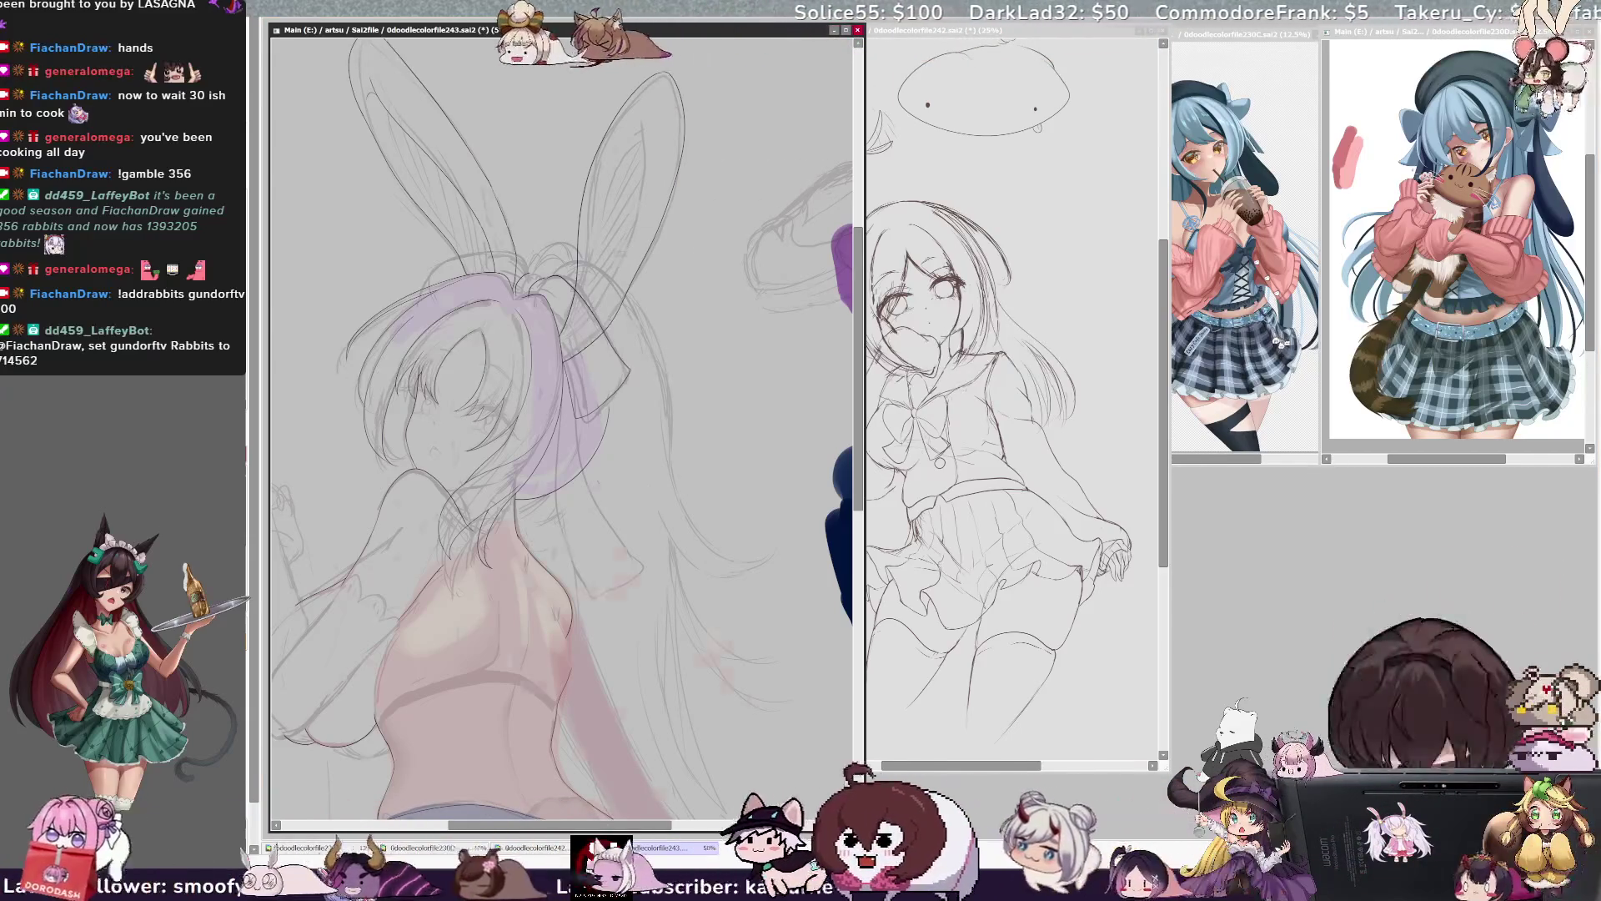
pyautogui.press('h')
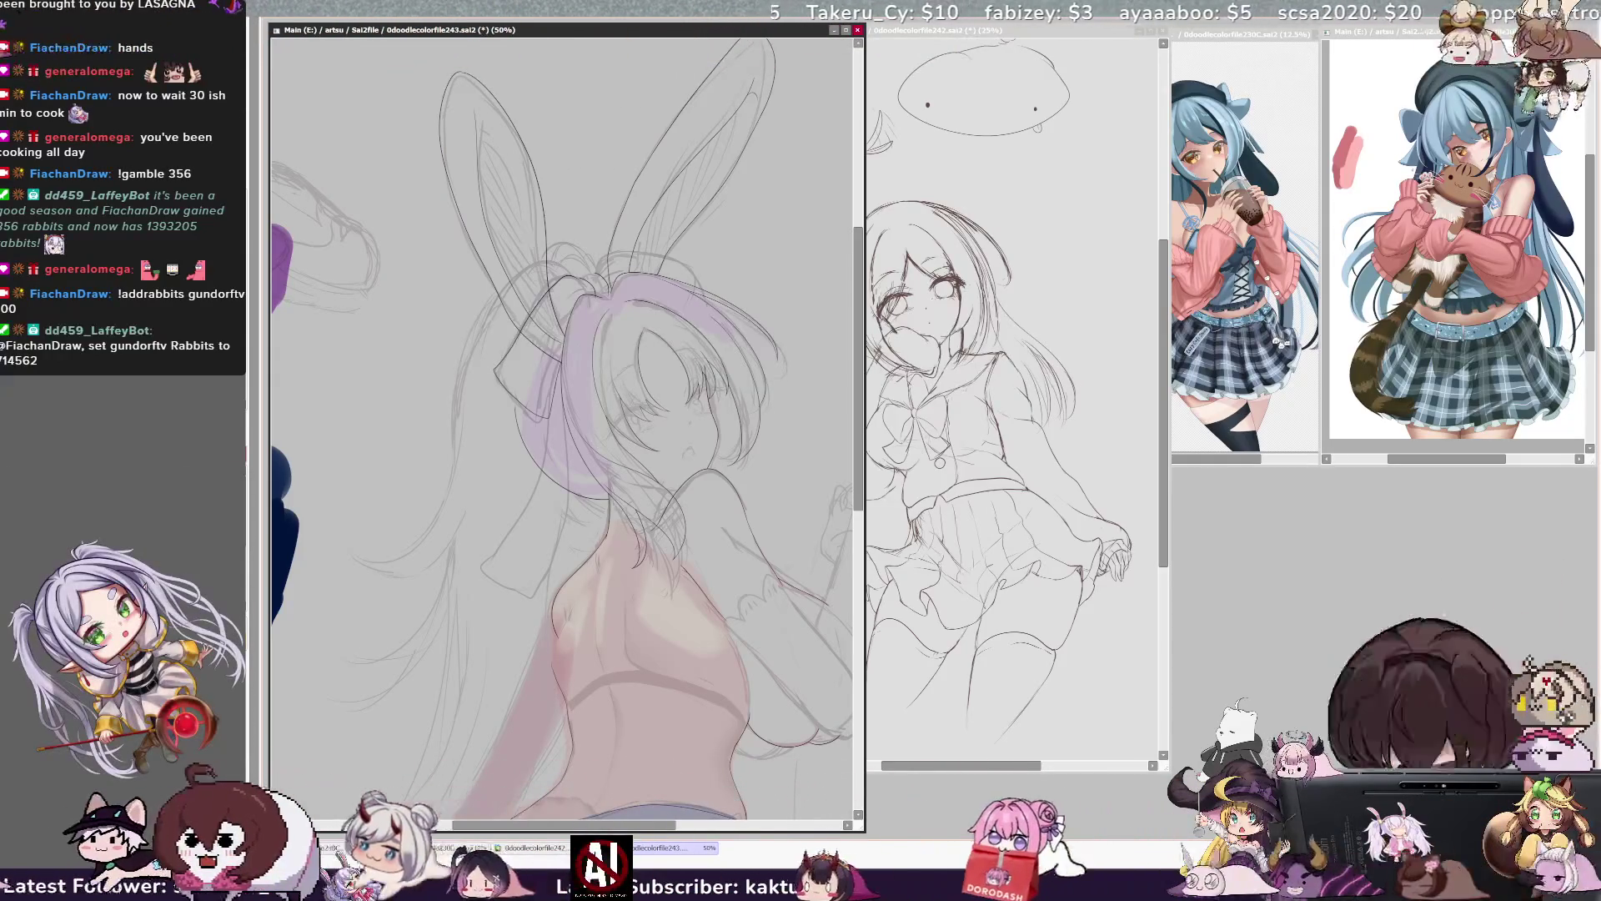
pyautogui.press('h')
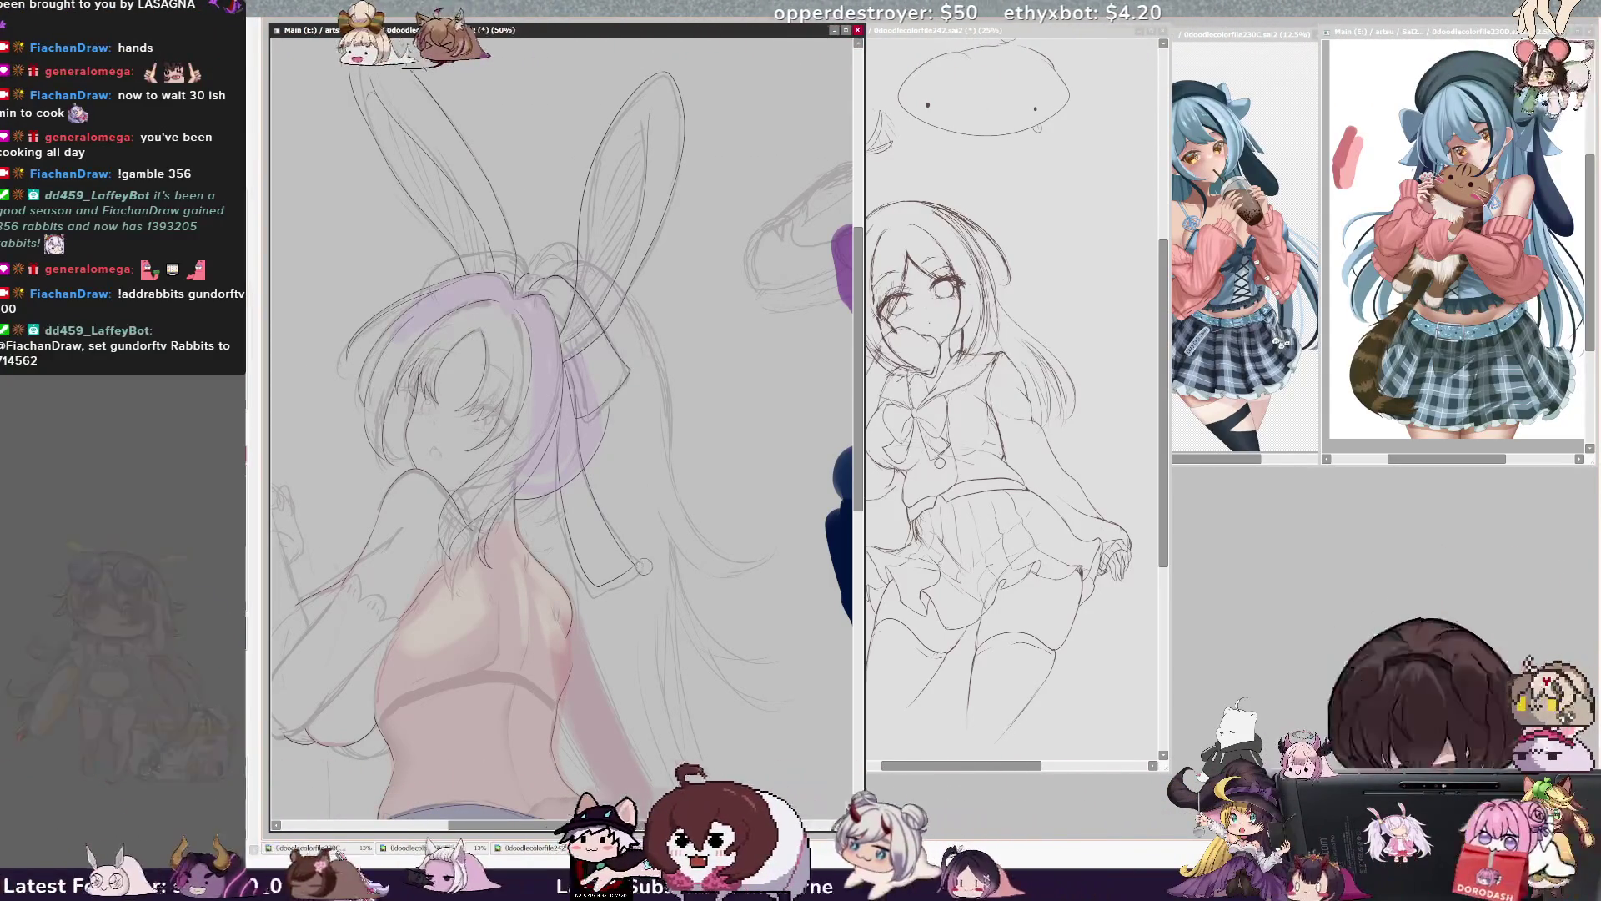
pyautogui.press('h')
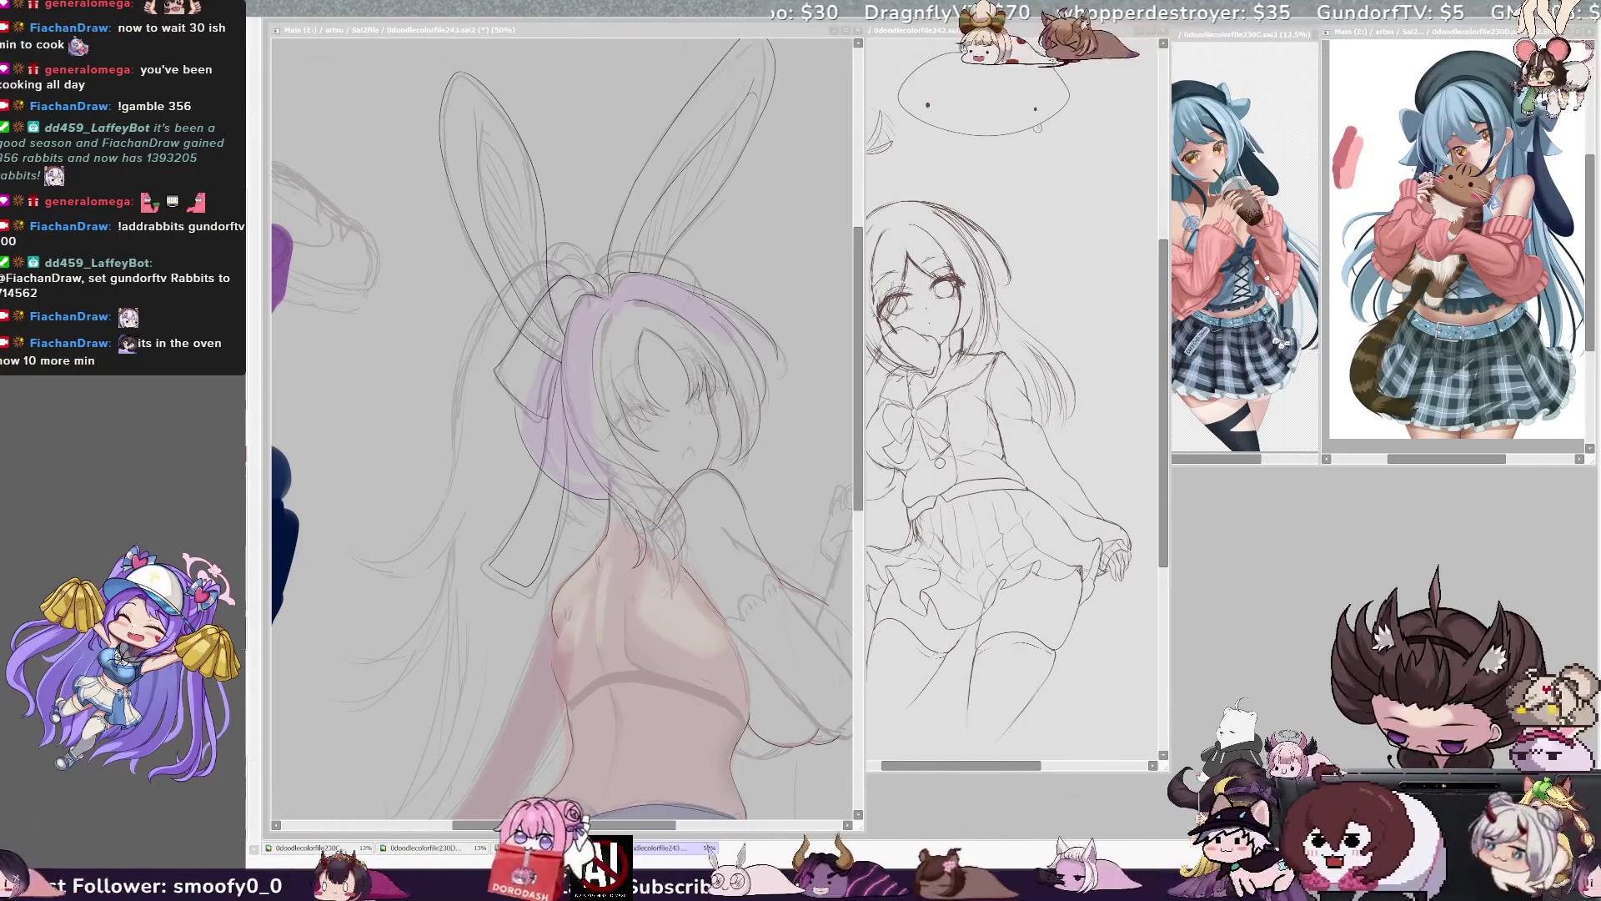
pyautogui.click(1001, 417)
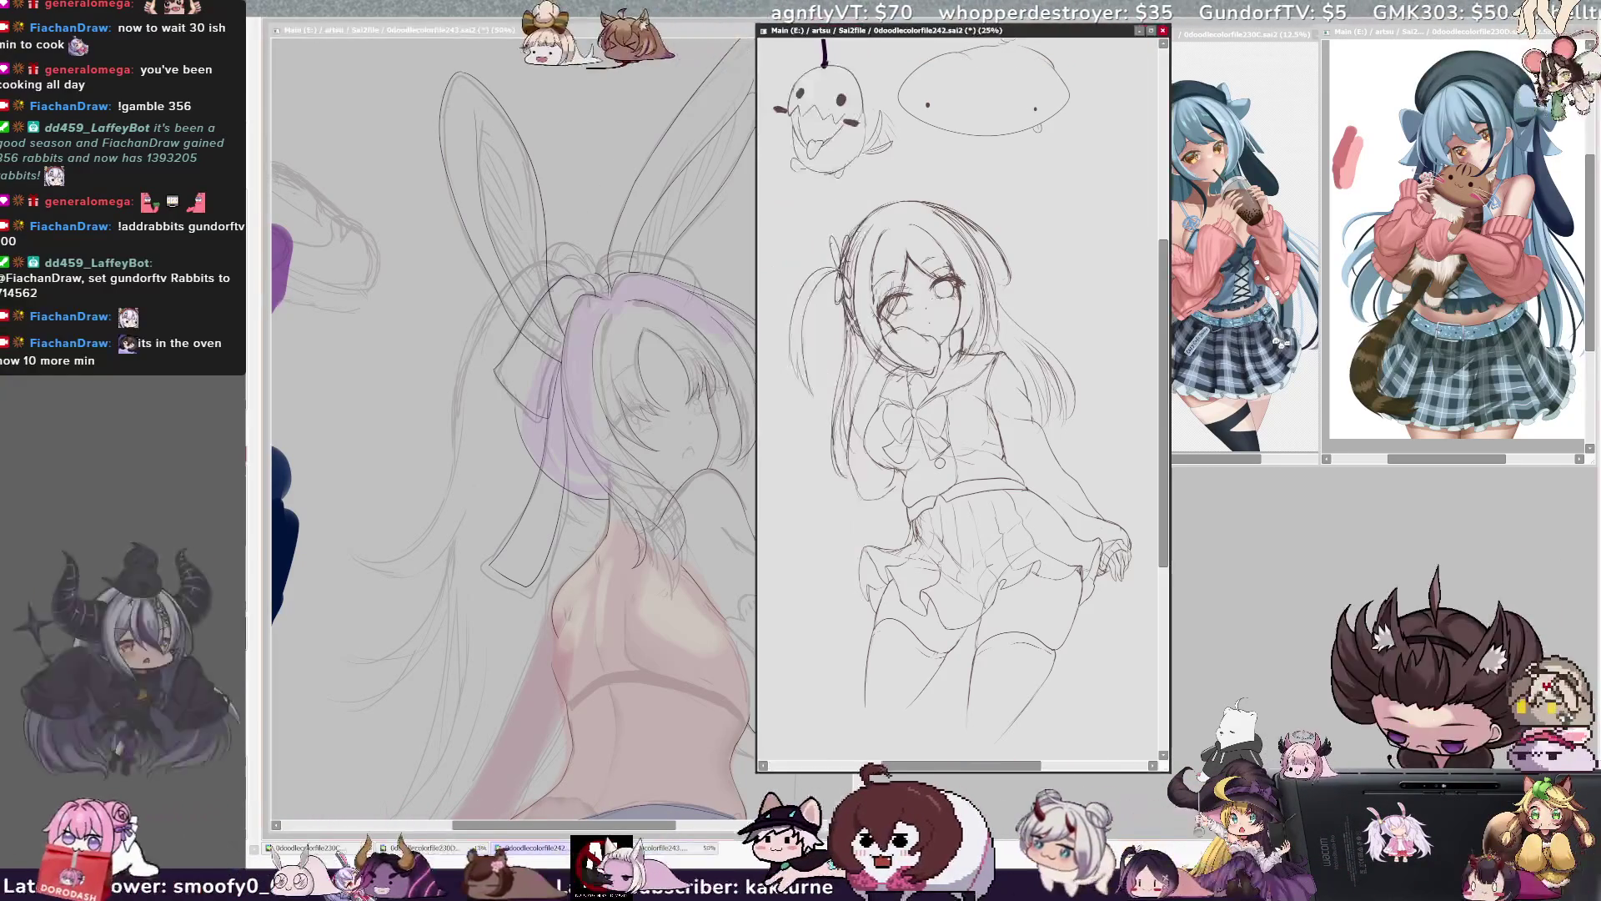
pyautogui.click(403, 29)
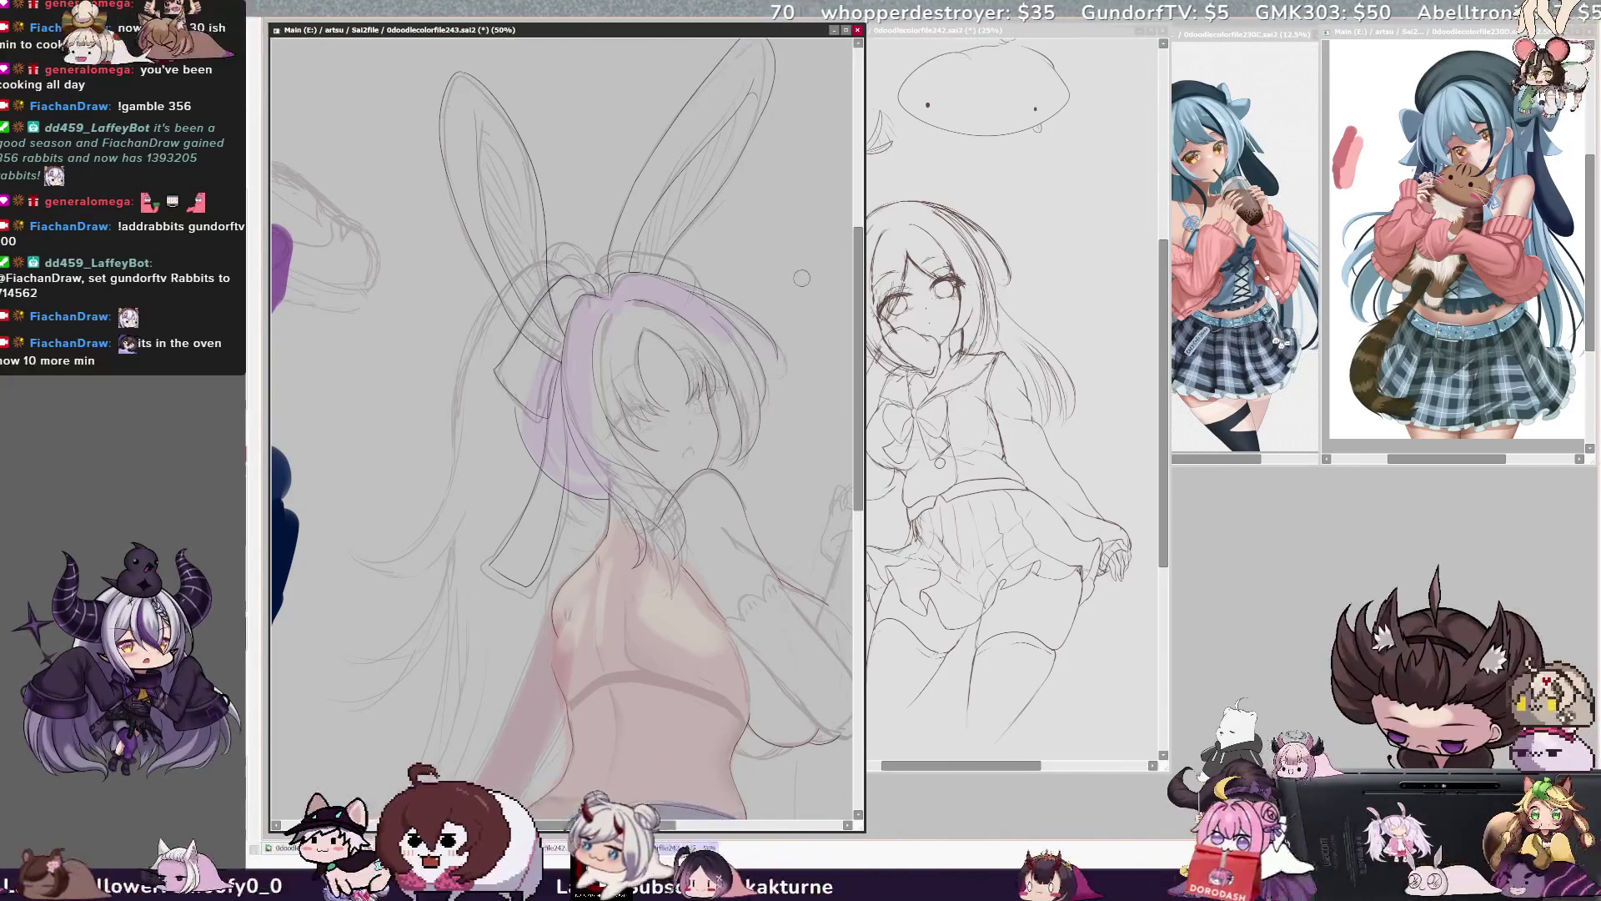
# - Draw a thin dark line beside the purple hair, then rotate the view and zoom to 150%
pyautogui.scroll(-2, 467, 76)
pyautogui.scroll(3, 467, 76)
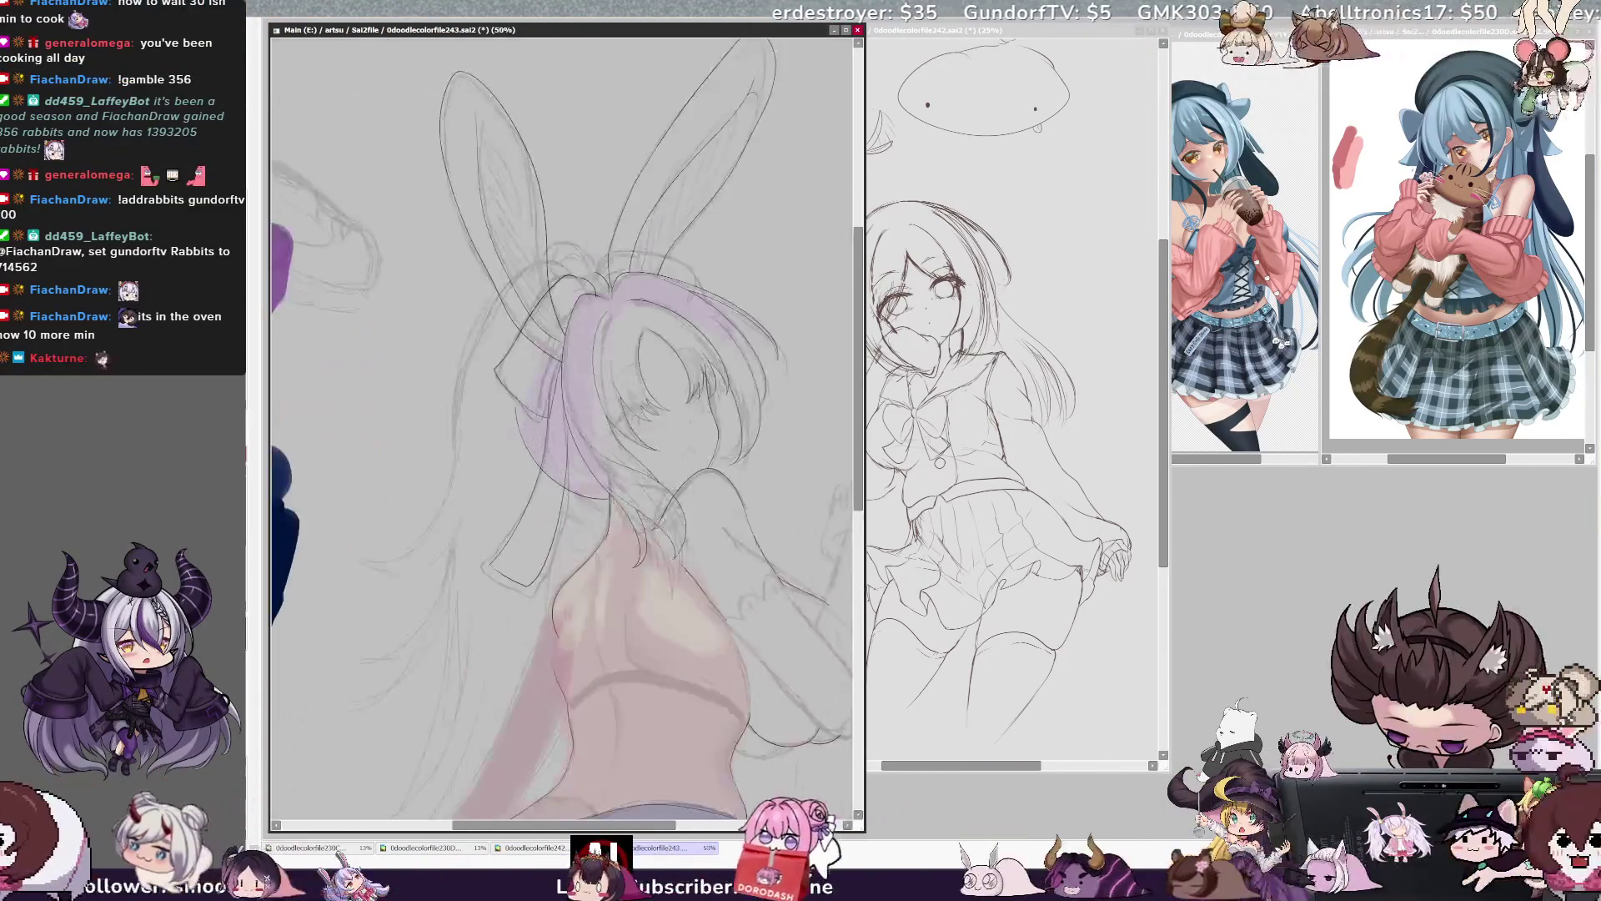
pyautogui.moveTo(864, 830)
pyautogui.mouseDown()
pyautogui.moveTo(924, 809)
pyautogui.moveTo(951, 831)
pyautogui.mouseUp()
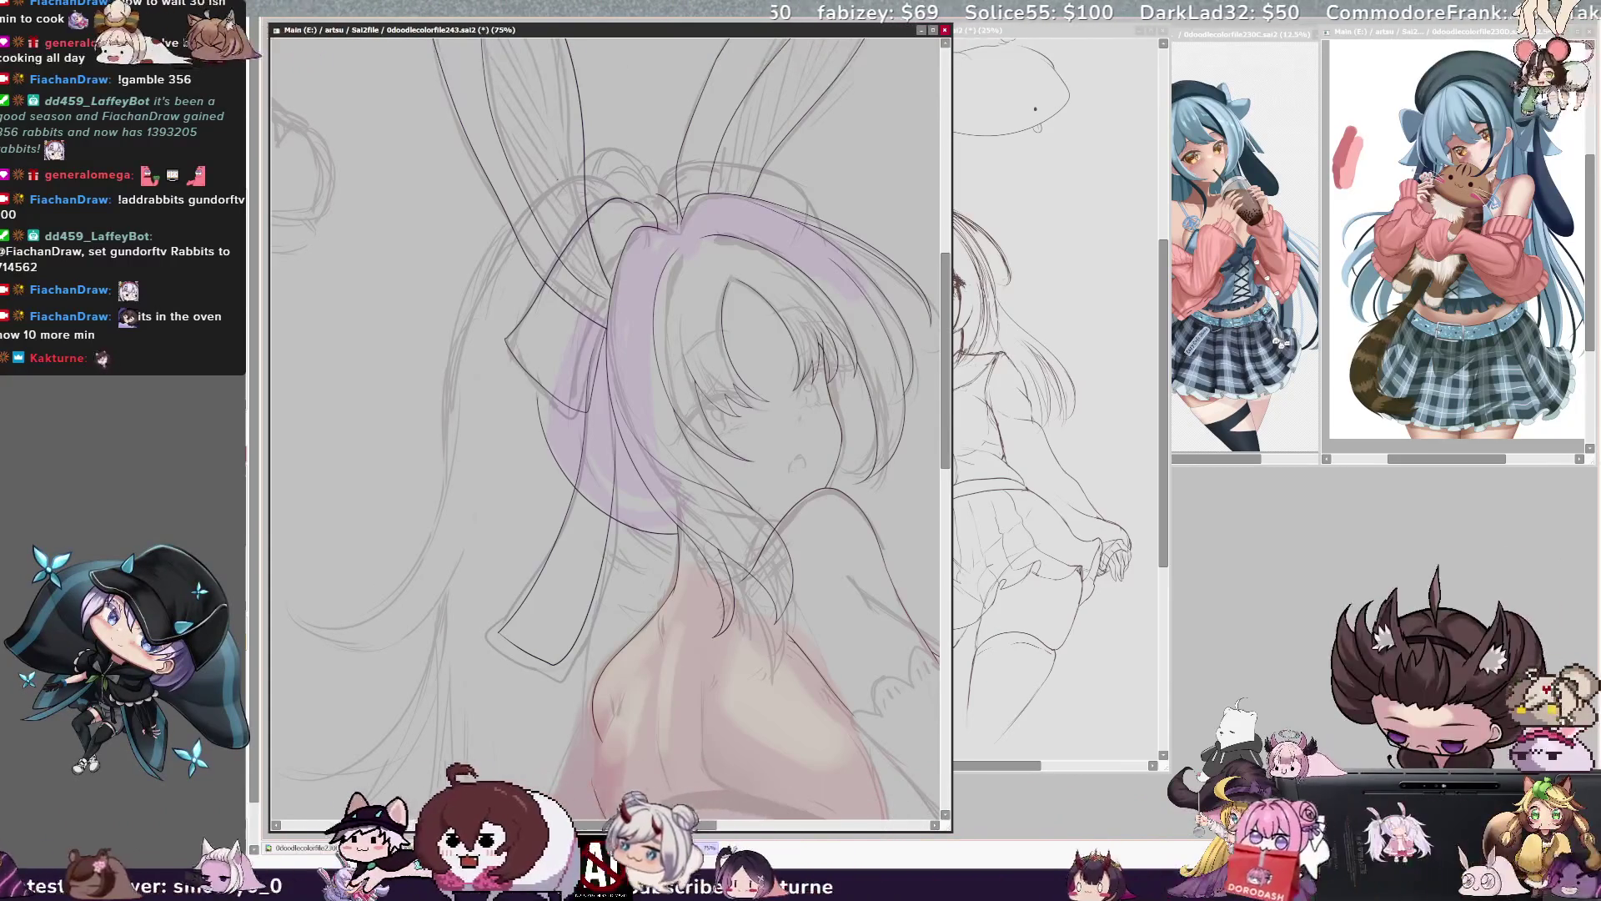
pyautogui.hotkey('ctrl', 'z')
pyautogui.hotkey('ctrl', 'y')
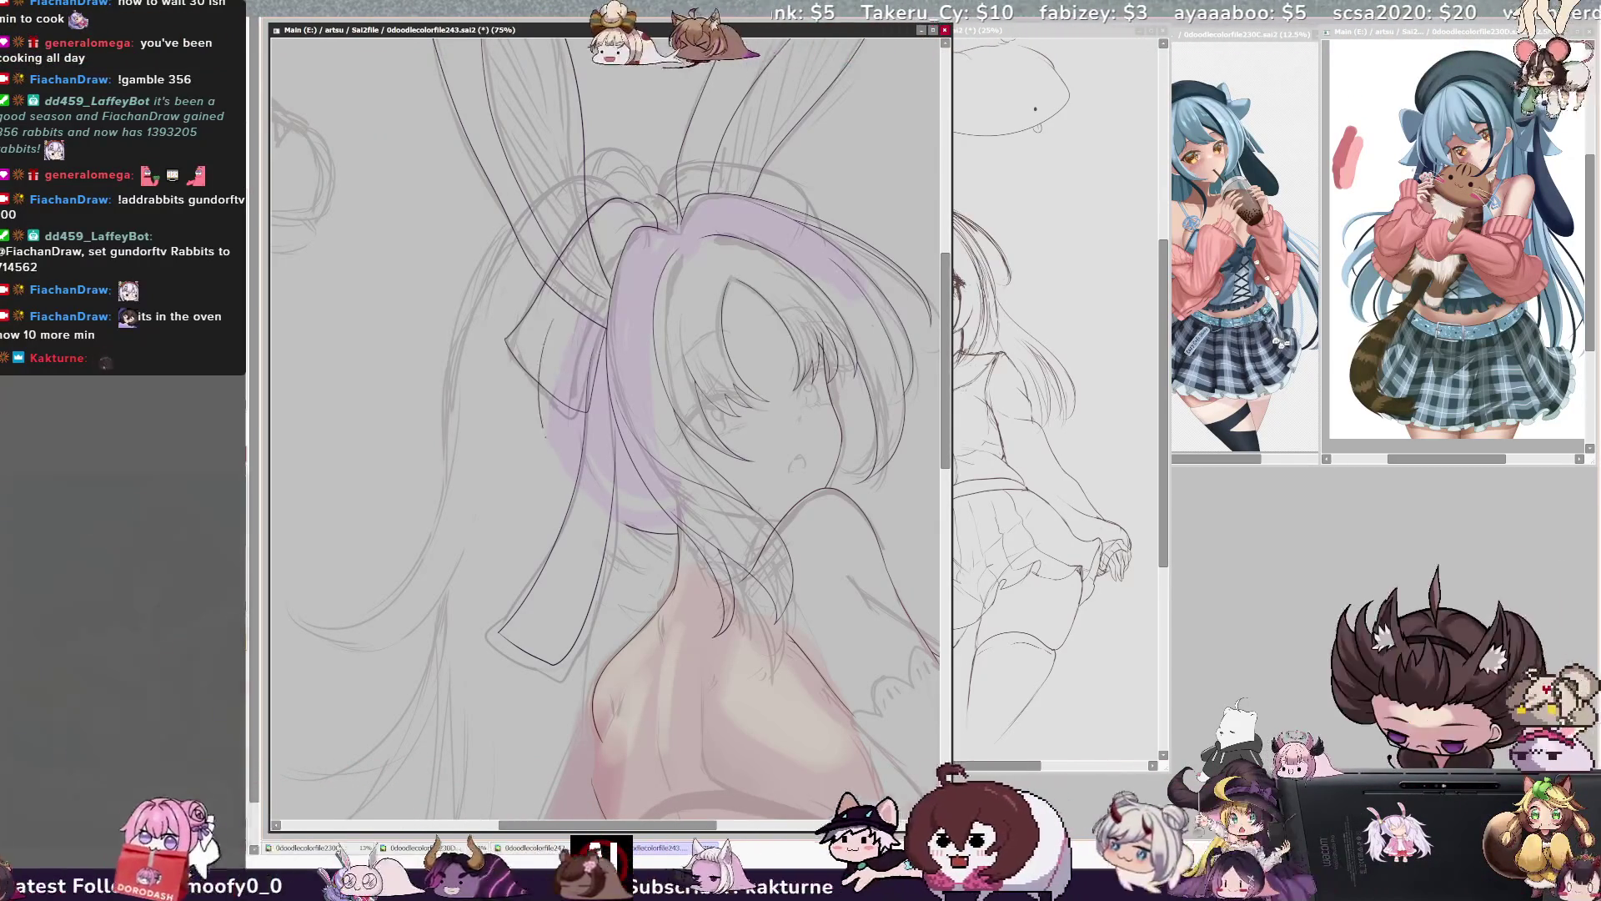
pyautogui.moveTo(538, 384)
pyautogui.mouseDown()
pyautogui.moveTo(551, 456)
pyautogui.moveTo(667, 527)
pyautogui.mouseUp()
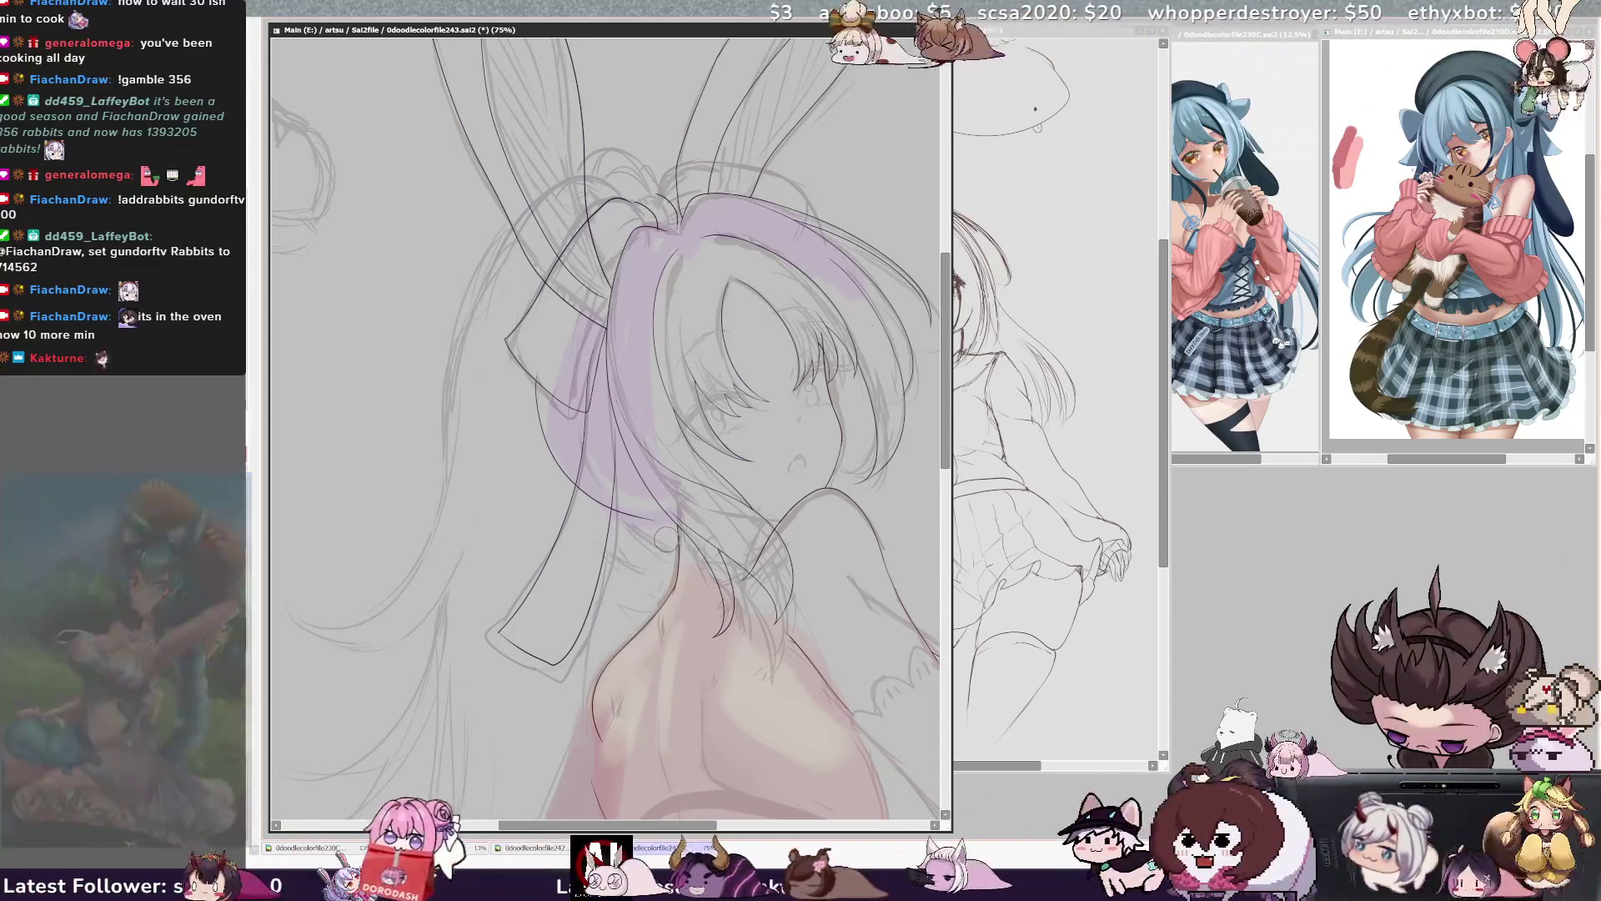
pyautogui.press('Home')
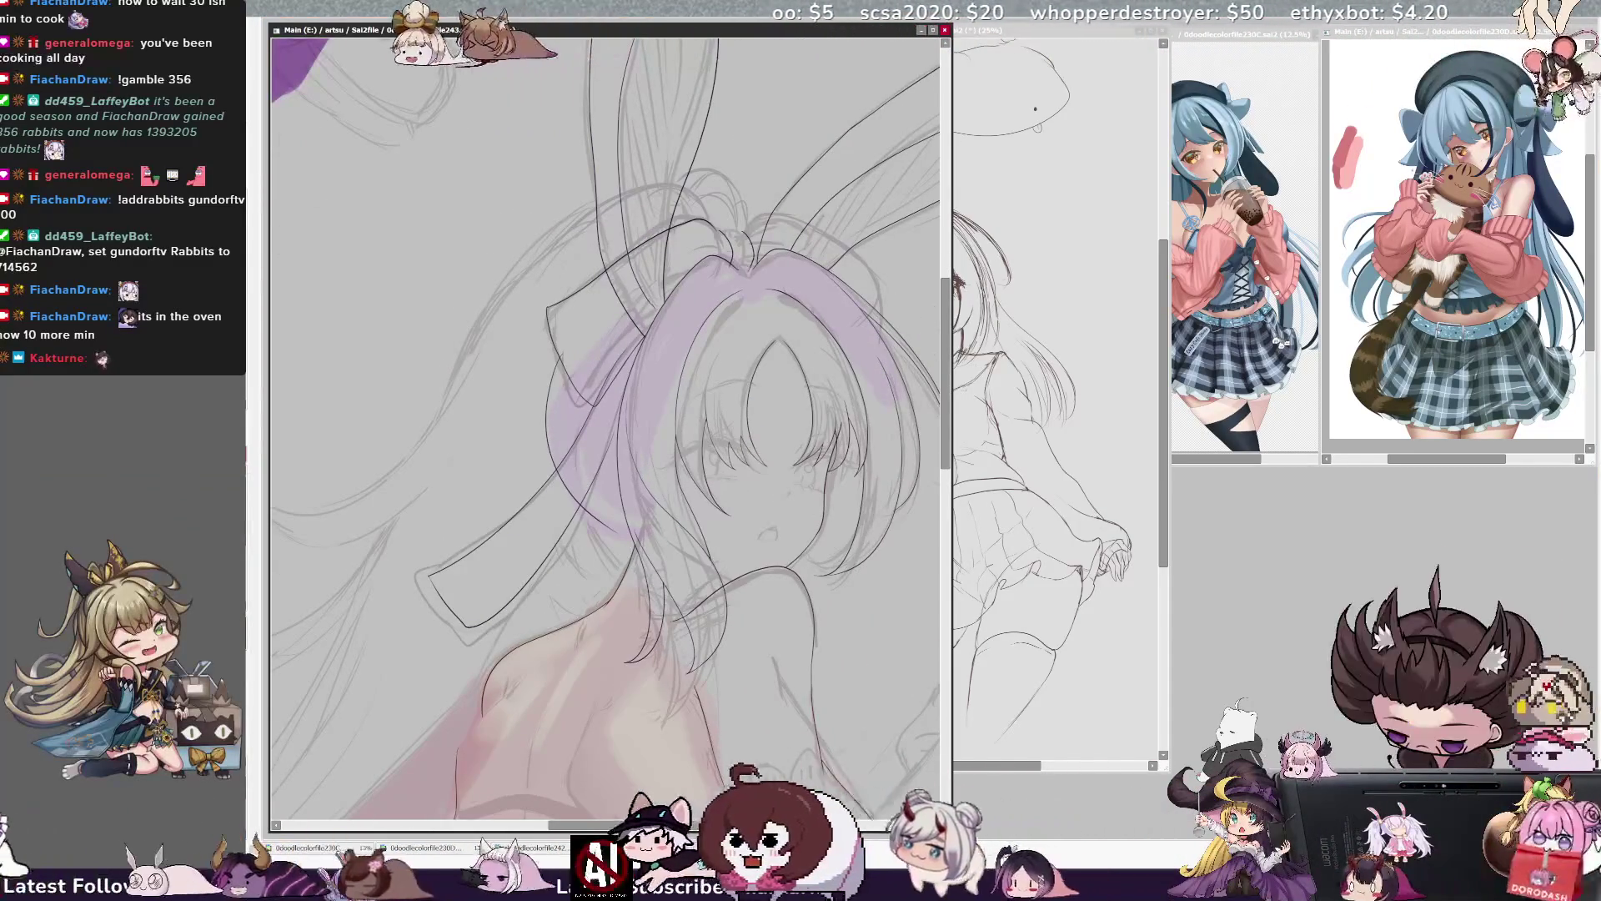
pyautogui.press('Delete')
pyautogui.hotkey('ctrl', '+')
pyautogui.hotkey('ctrl', '+')
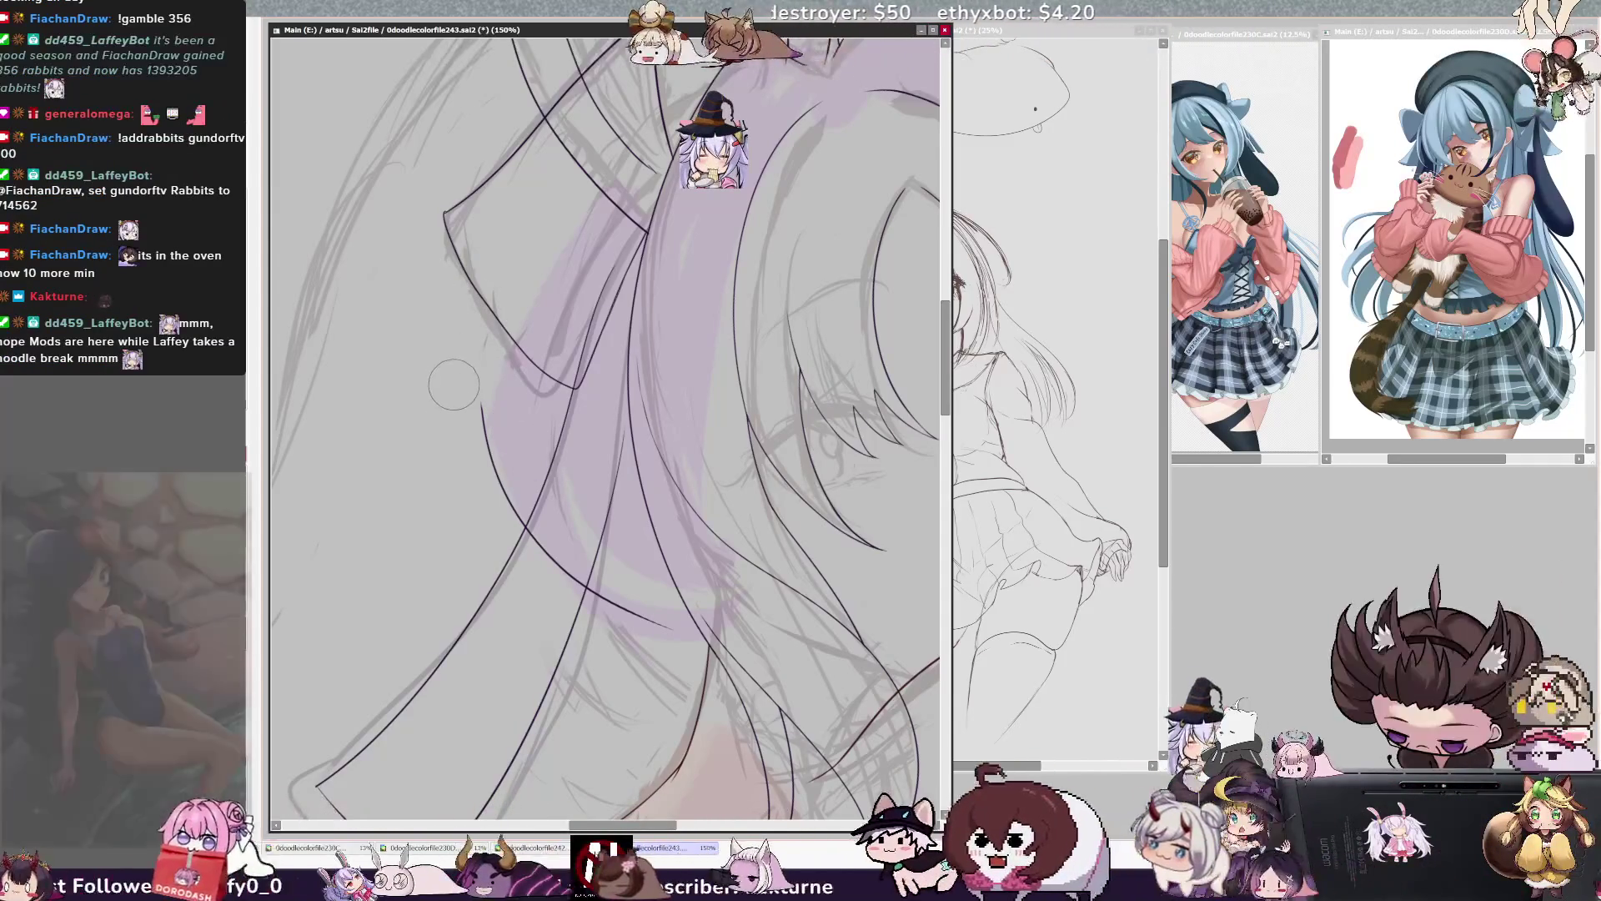
# - Try a curved hair line, undo it, and zoom out to 33.3% to see the whole drawing
pyautogui.moveTo(481, 400); pyautogui.dragTo(527, 202)
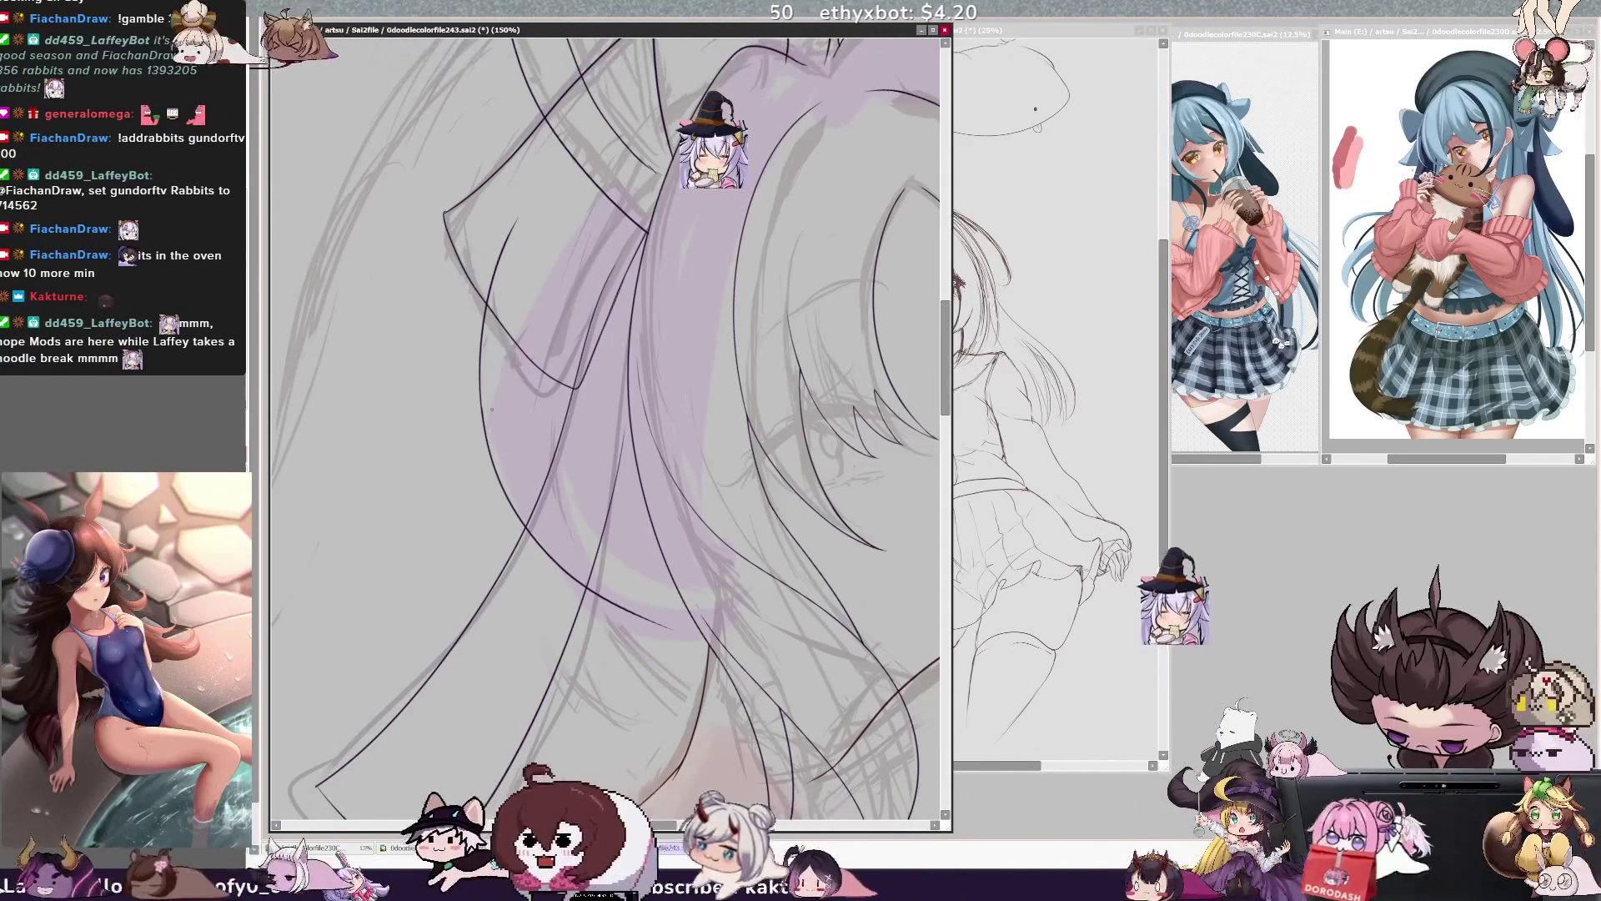
pyautogui.hotkey('ctrl', 'z')
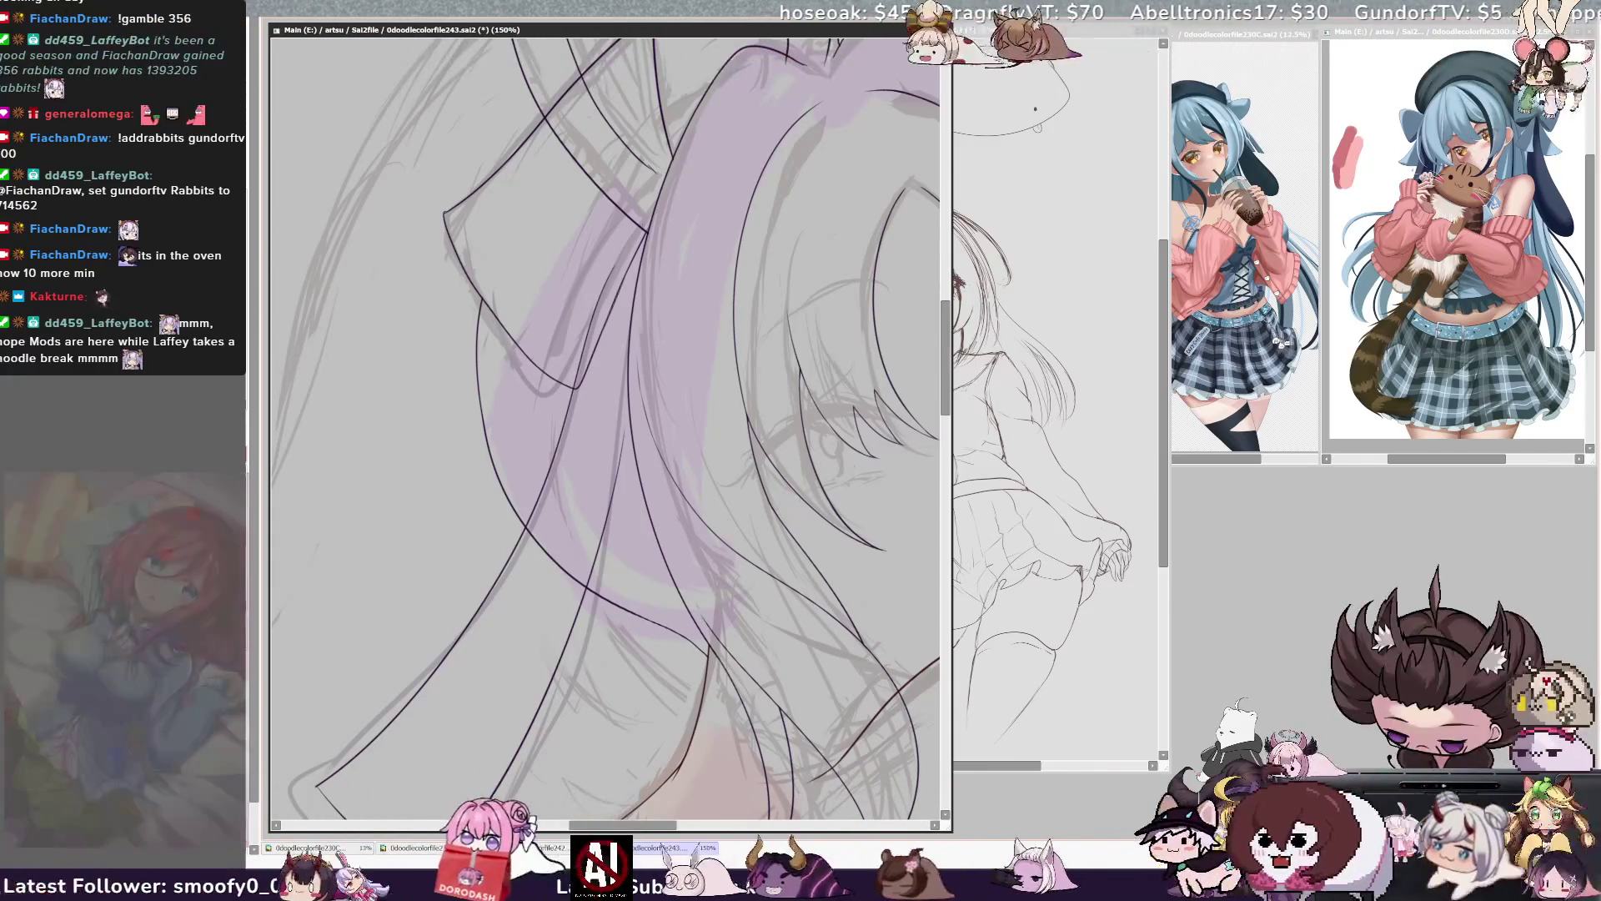
pyautogui.hotkey('ctrl', '-')
pyautogui.hotkey('ctrl', '-')
pyautogui.hotkey('ctrl', '-')
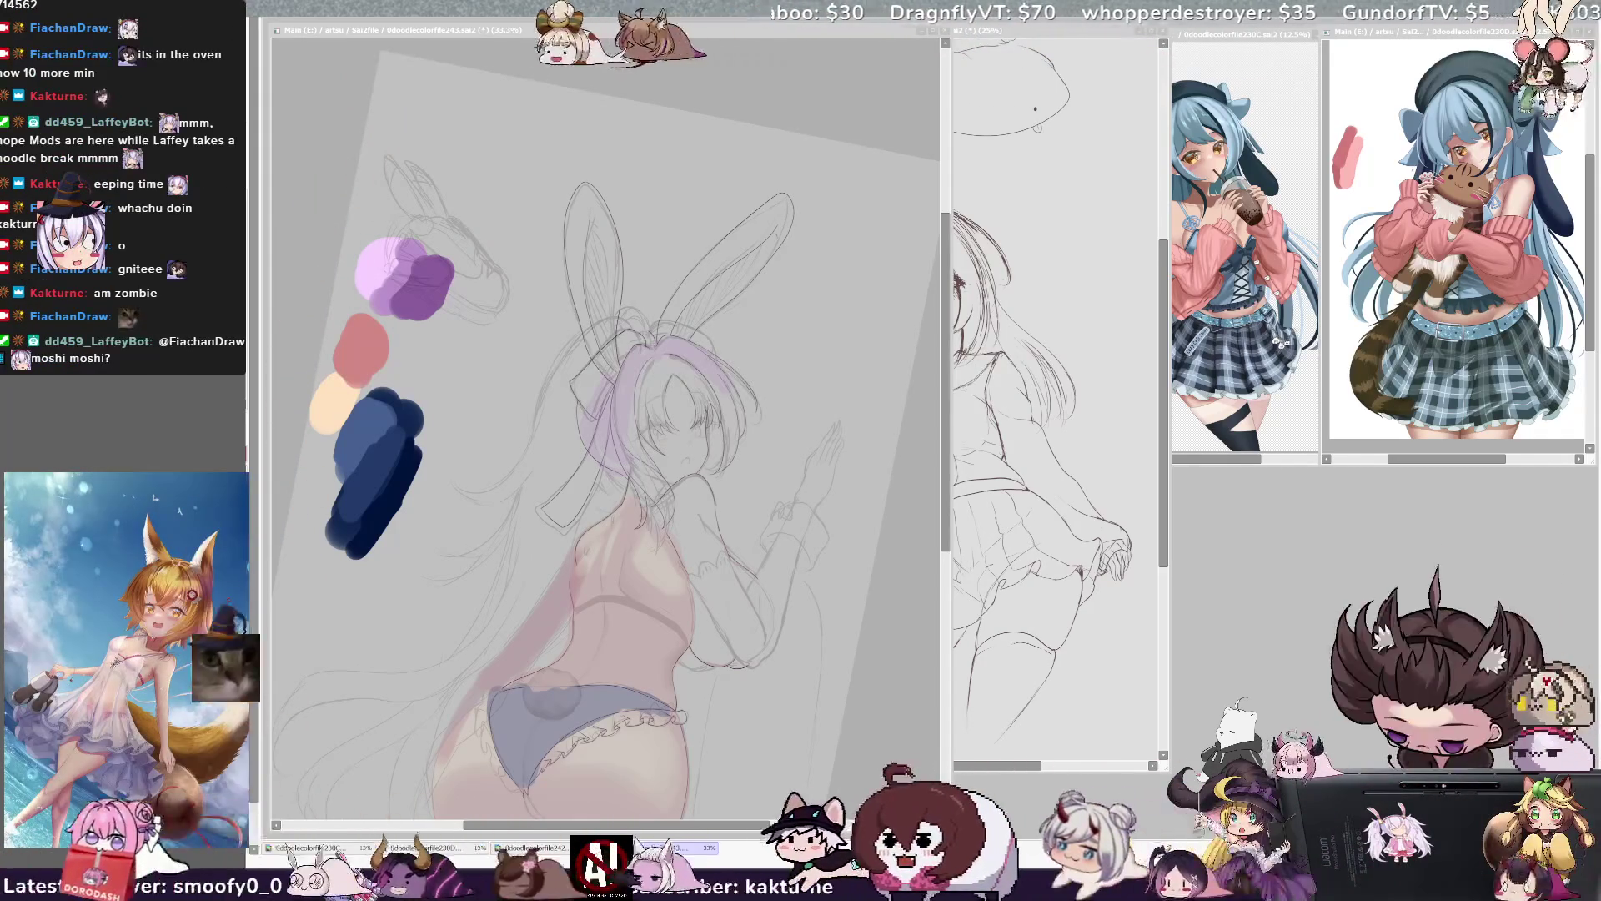
pyautogui.hotkey('alt', 'Tab')
pyautogui.scroll(3, 600, 430)
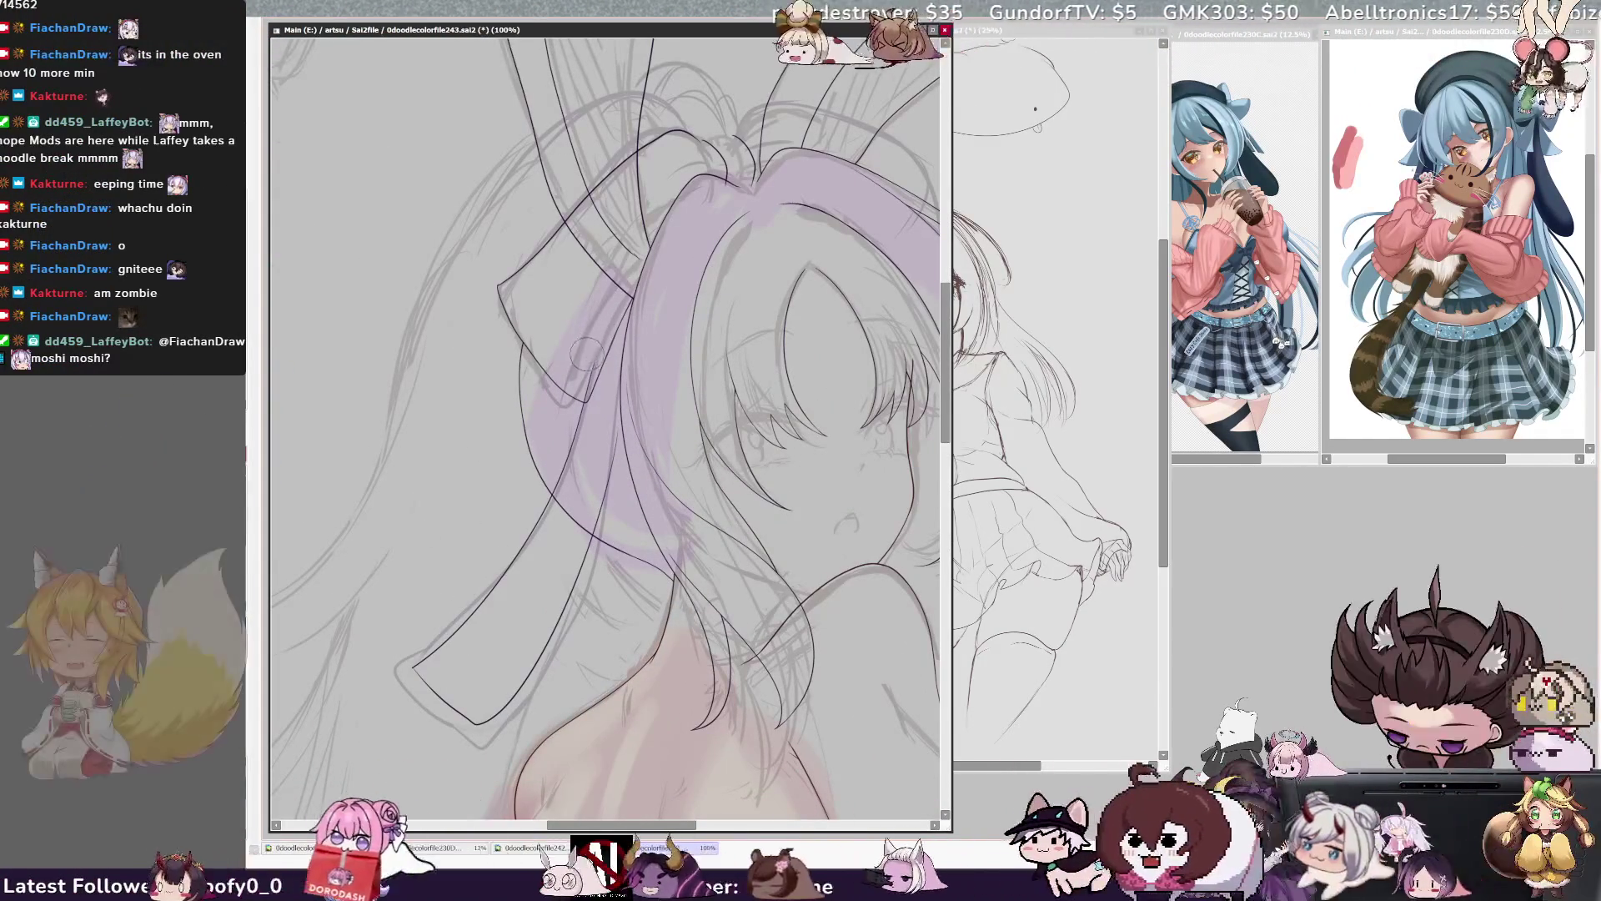
pyautogui.hscroll(5, 604, 312)
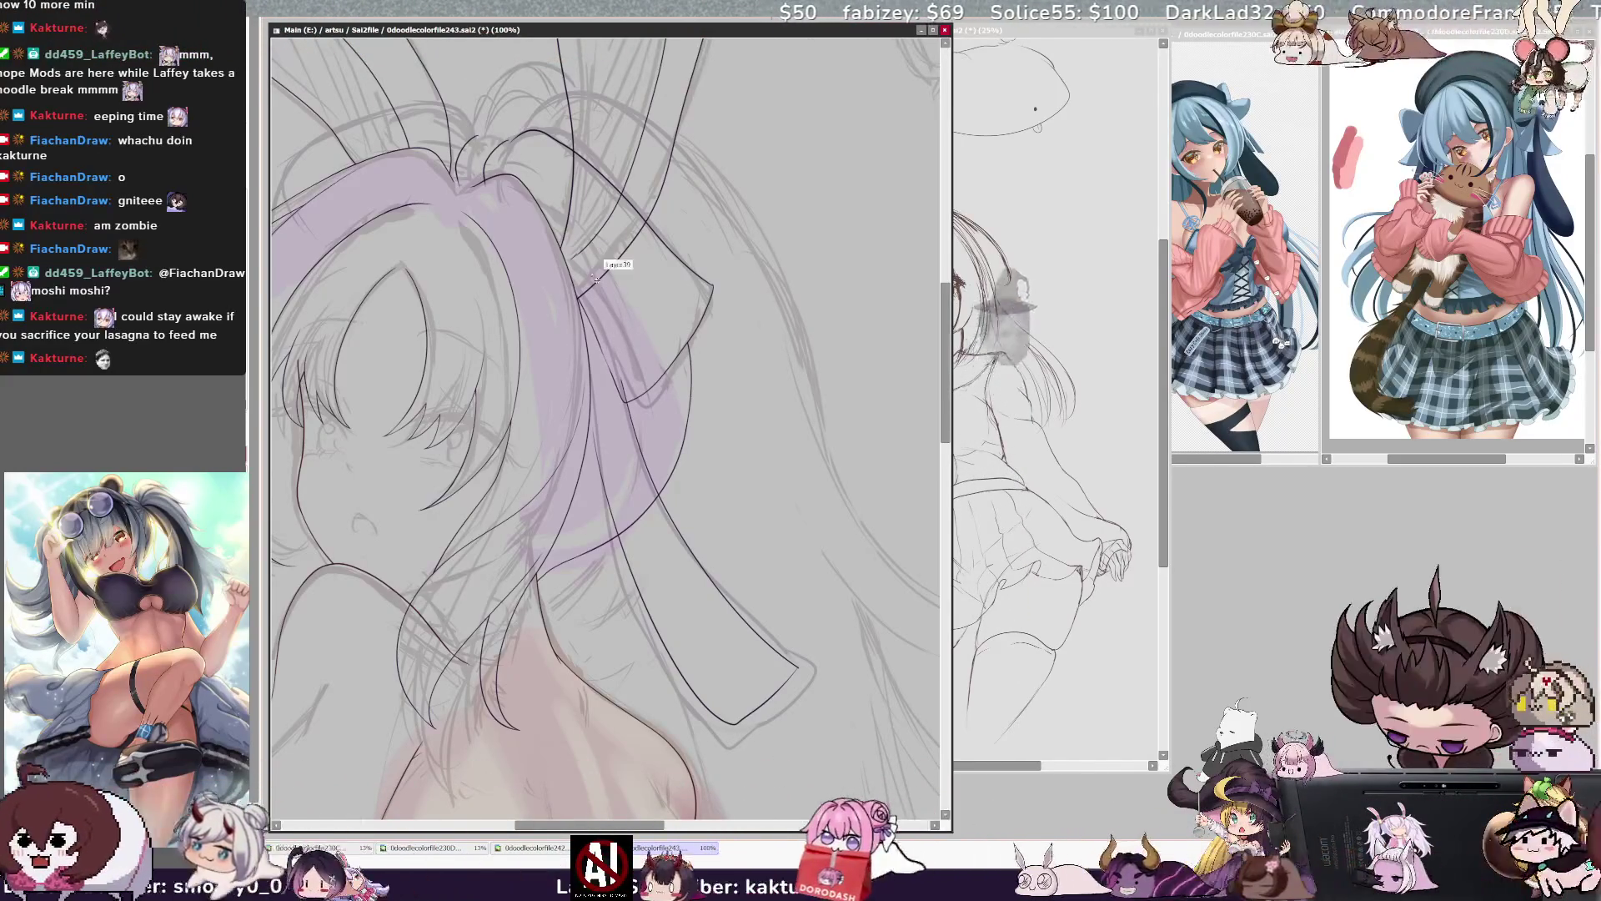
pyautogui.press('h')
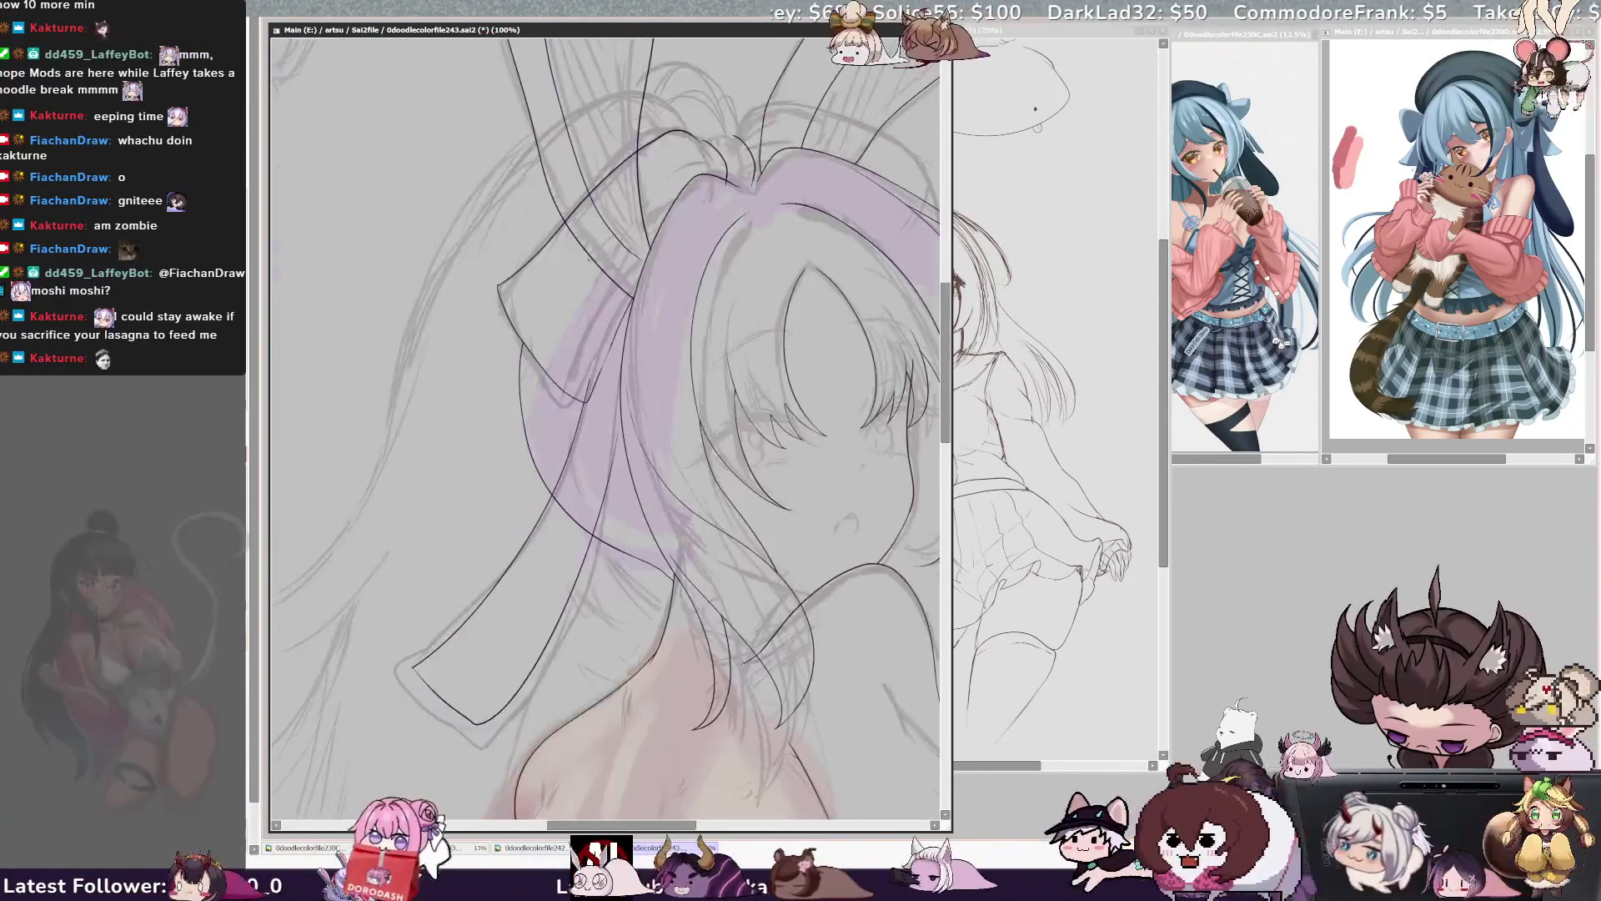
pyautogui.press('Delete')
pyautogui.press('Delete')
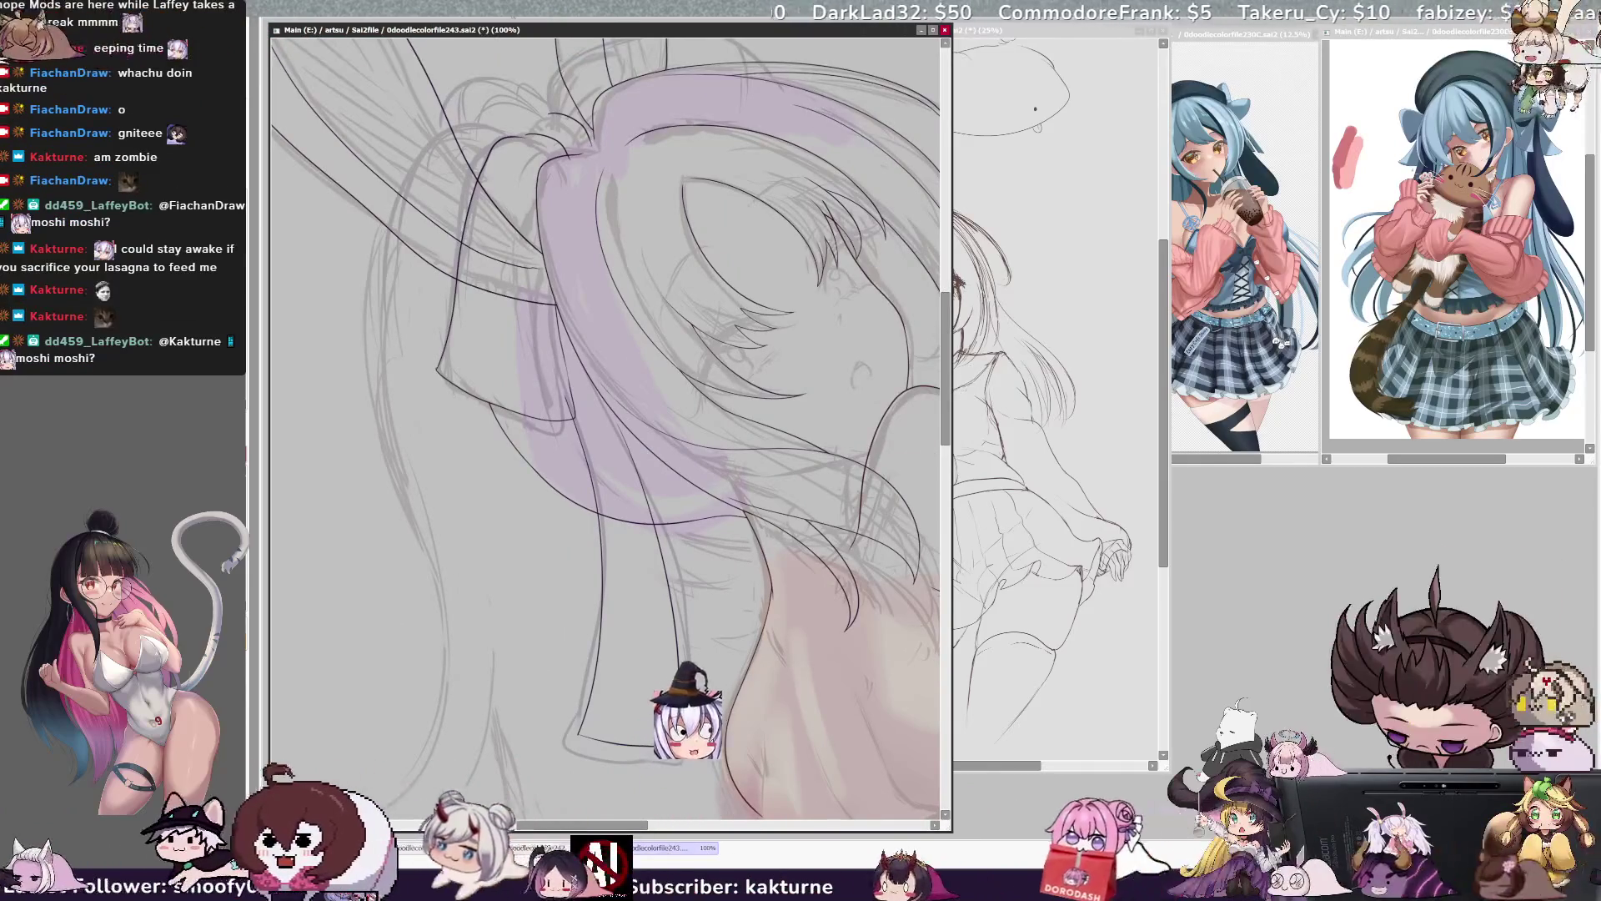
pyautogui.press('End')
pyautogui.press('End')
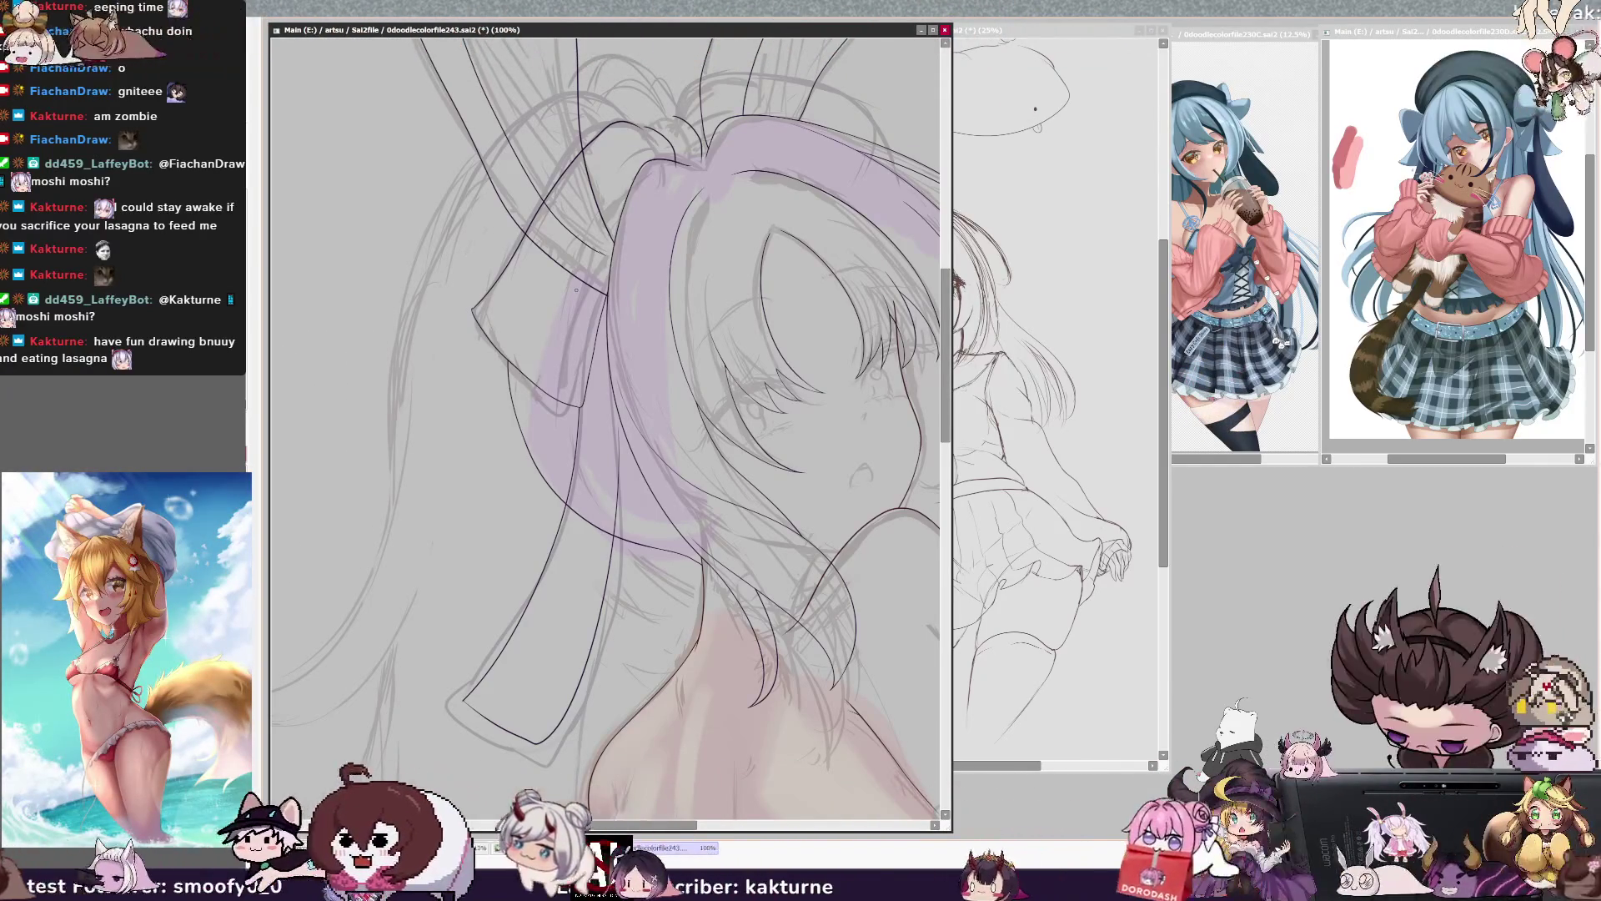
pyautogui.scroll(-2, 731, 337)
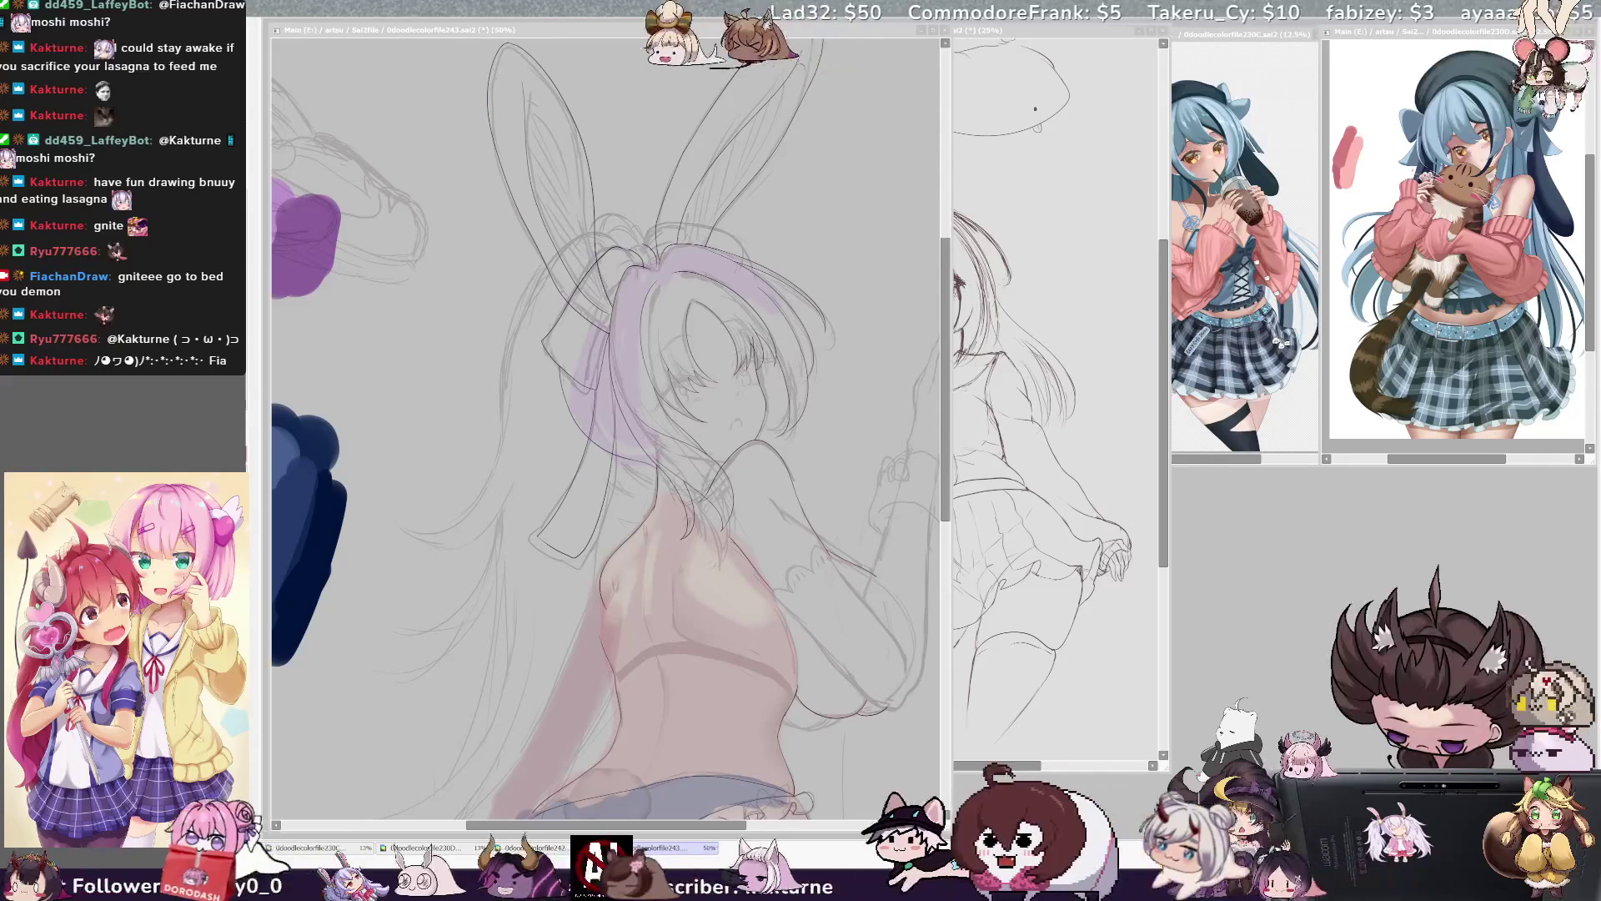
# - Zoom in on the head, compare the ribbon outline with undo/redo, and rotate the view a quarter turn
pyautogui.hotkey('alt', 'Tab')
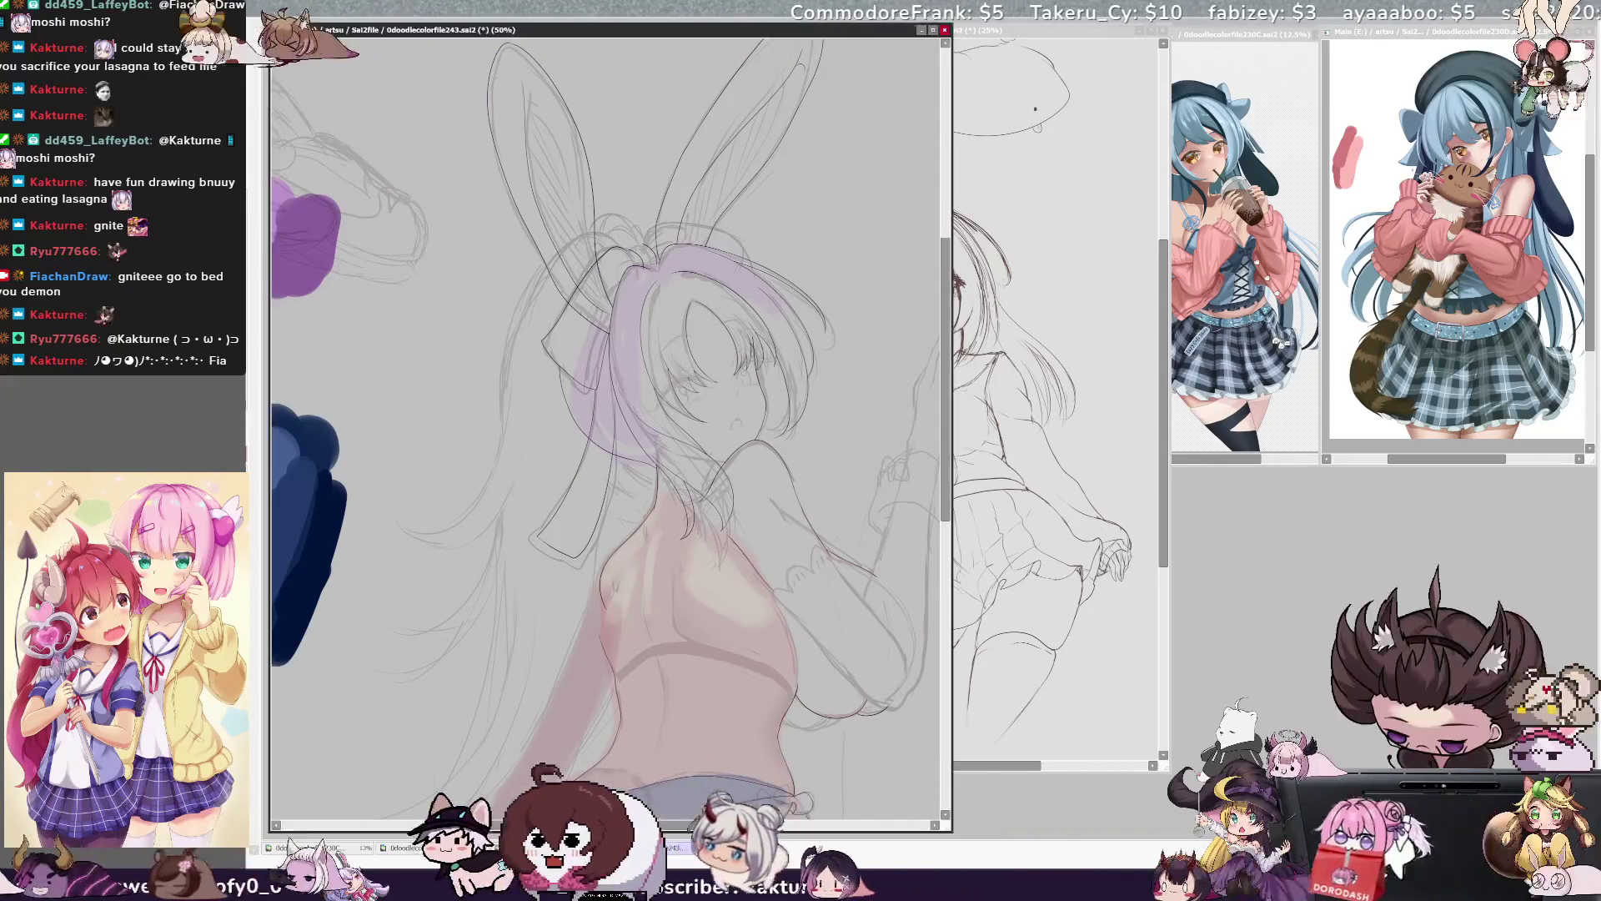
pyautogui.hotkey('ctrl', '+')
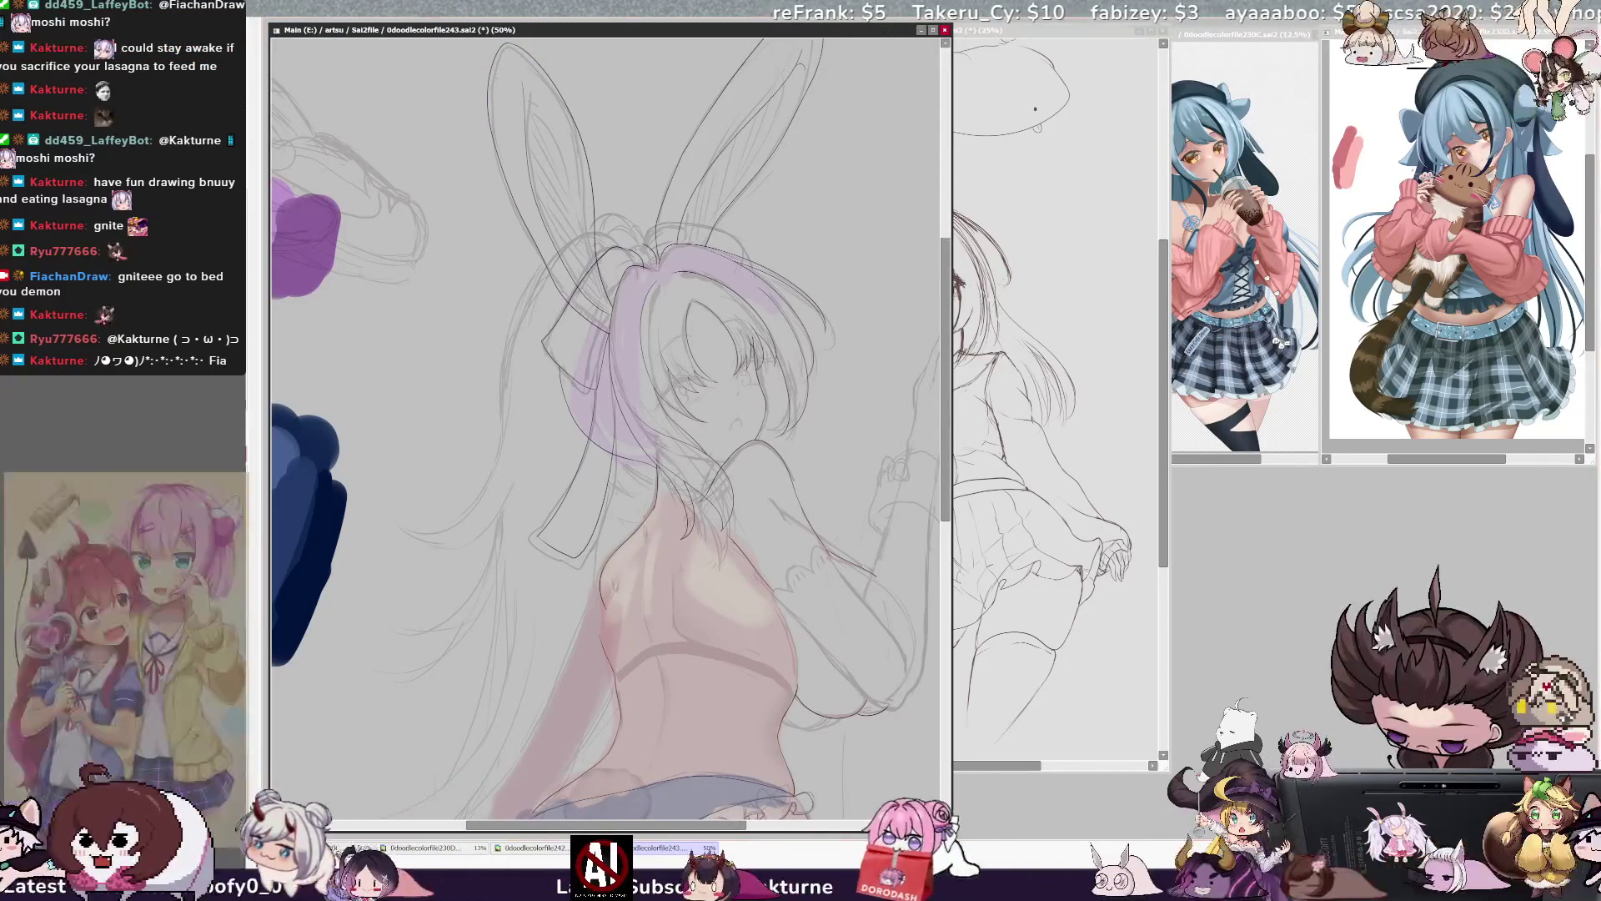
pyautogui.hotkey('ctrl', '+')
pyautogui.moveTo(947, 401); pyautogui.dragTo(937, 385)
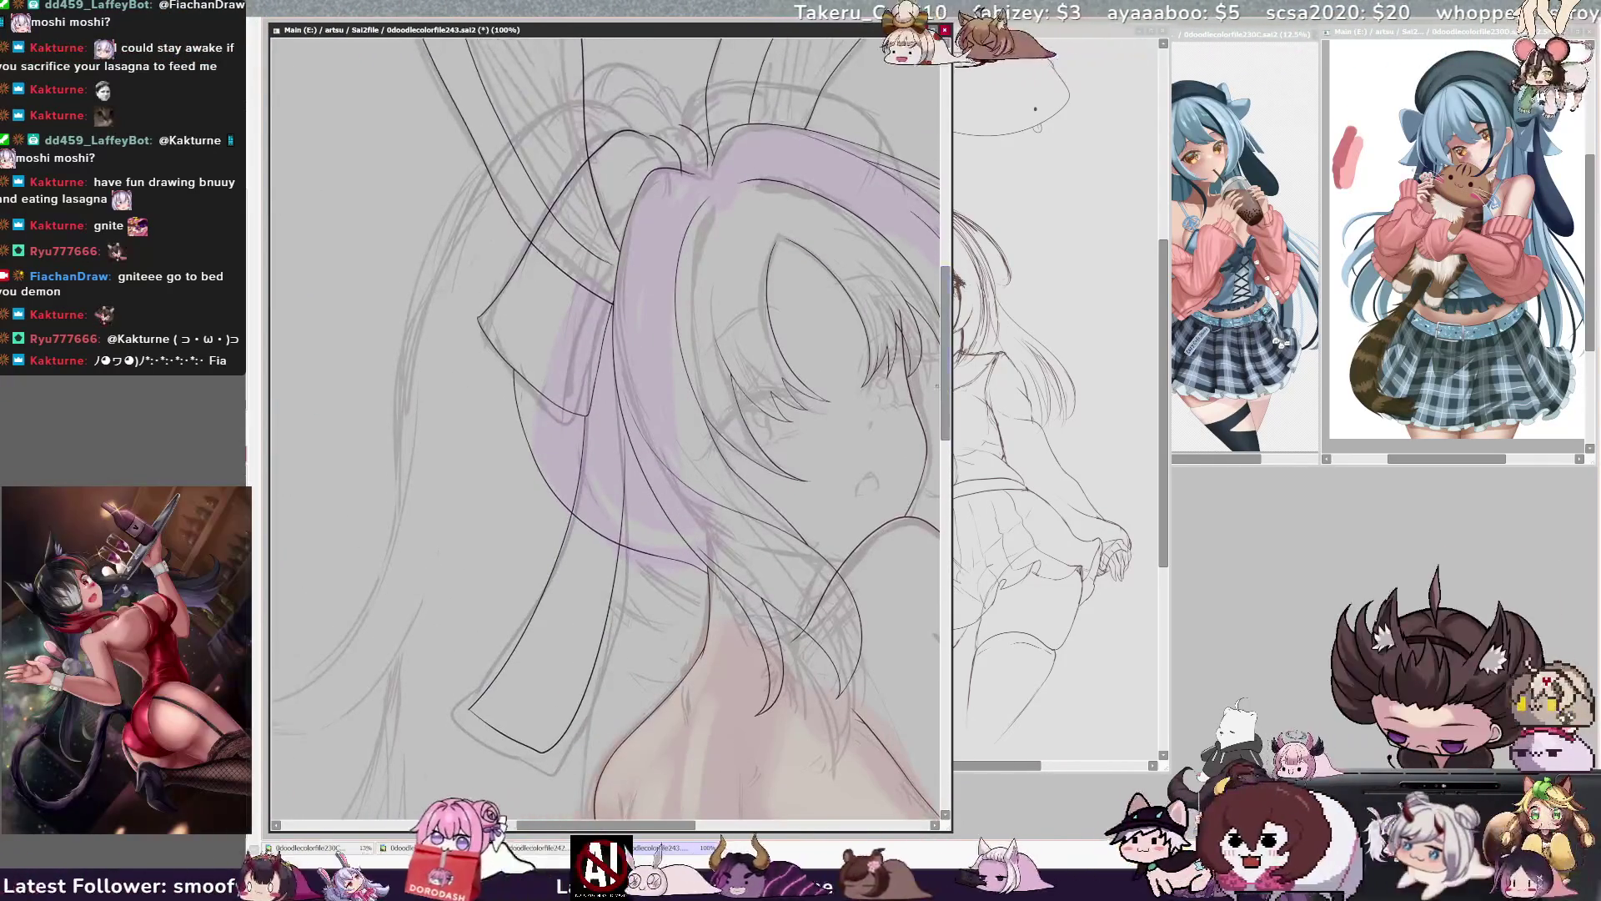
pyautogui.hotkey('ctrl', 'z')
pyautogui.hotkey('ctrl', 'y')
pyautogui.hotkey('ctrl', 'z')
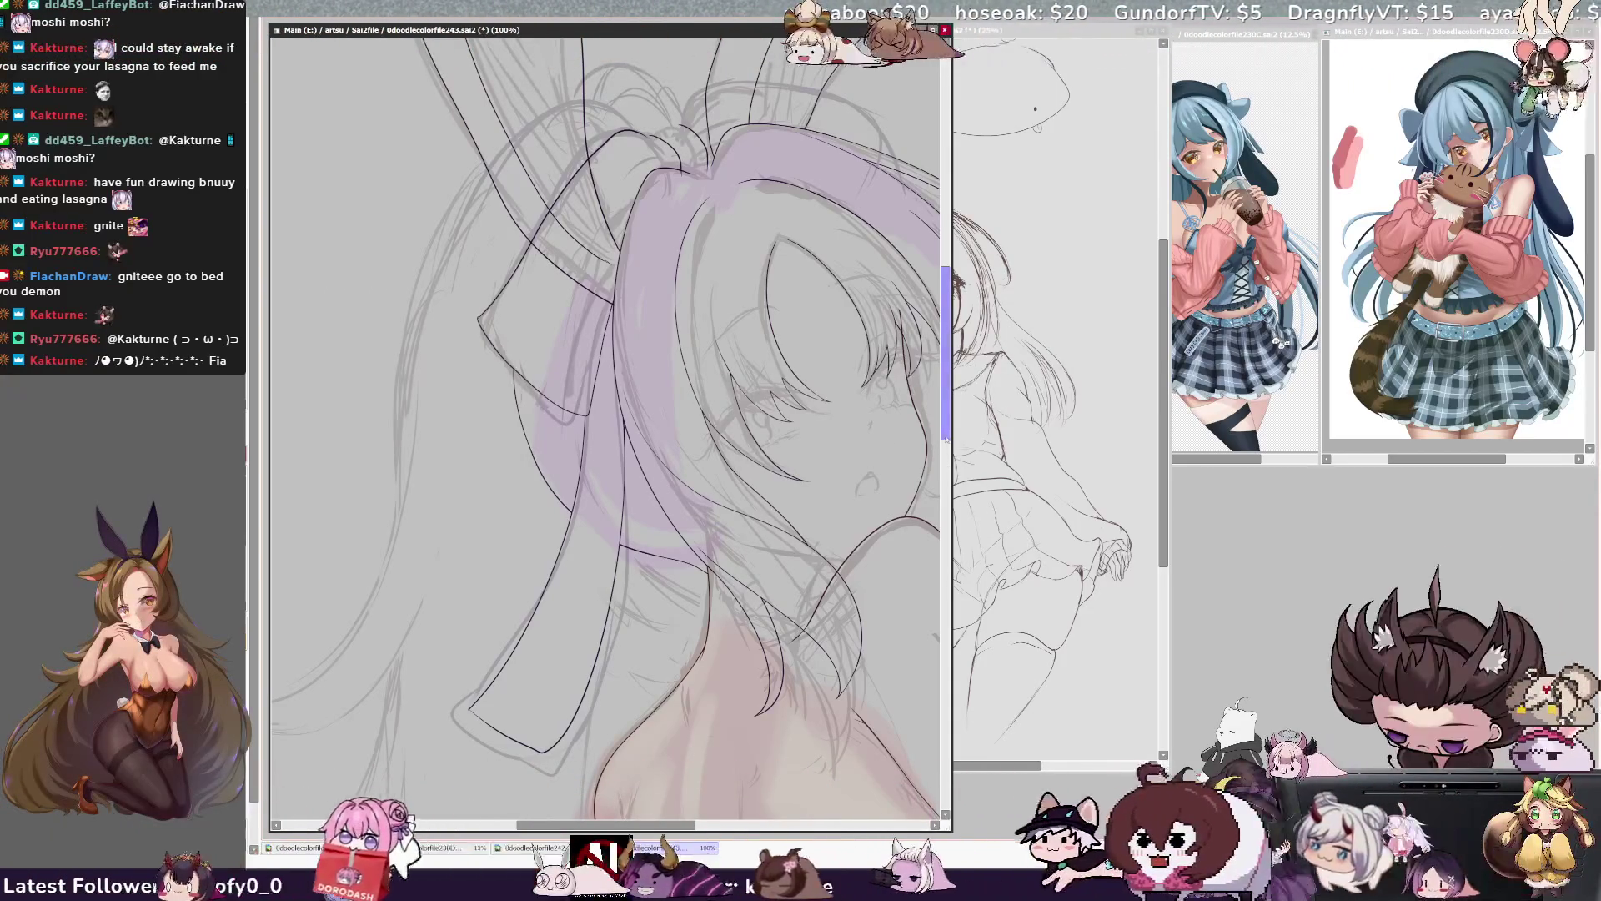
pyautogui.scroll(2, 609, 418)
pyautogui.hscroll(3, 609, 417)
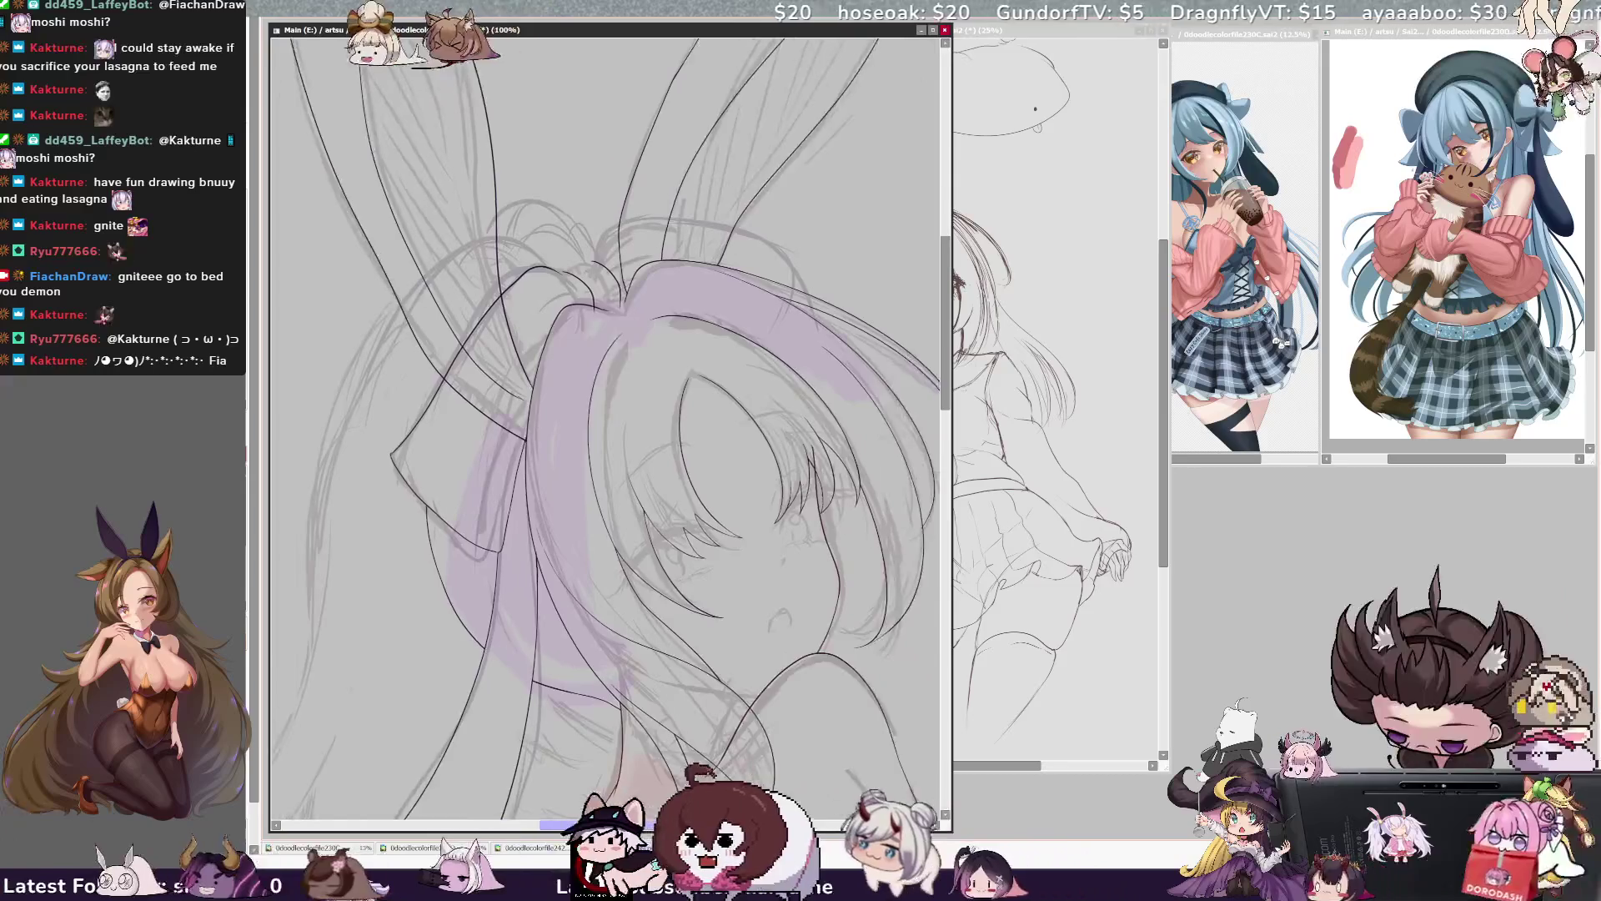
pyautogui.hscroll(-2, 609, 417)
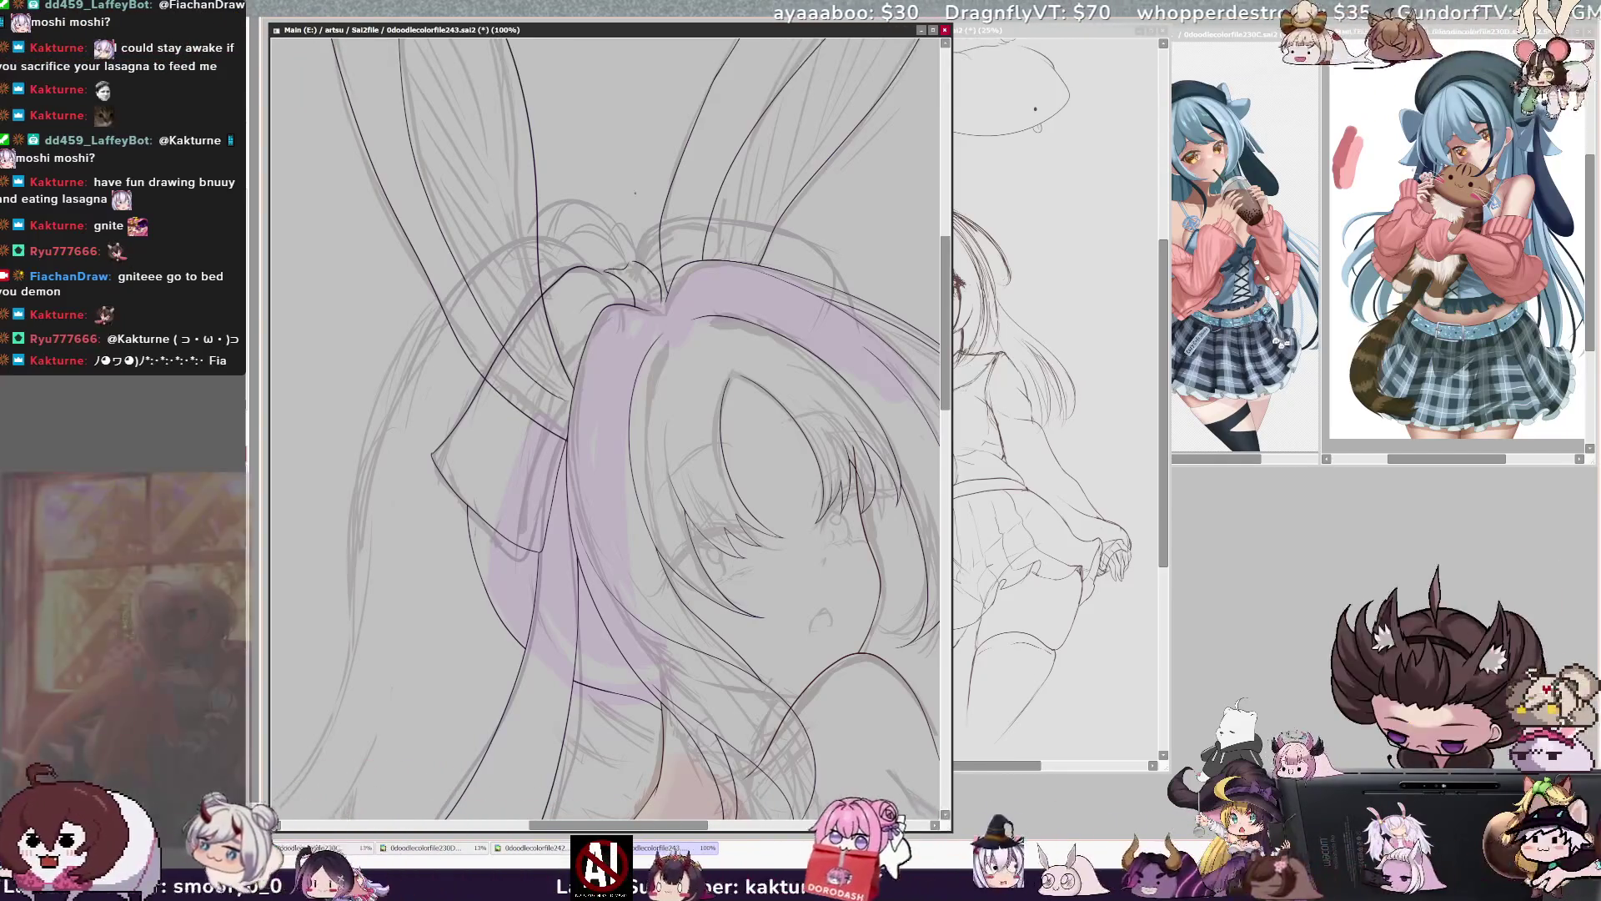
pyautogui.press('Delete')
pyautogui.press('Delete')
pyautogui.press('Delete')
pyautogui.press('Delete')
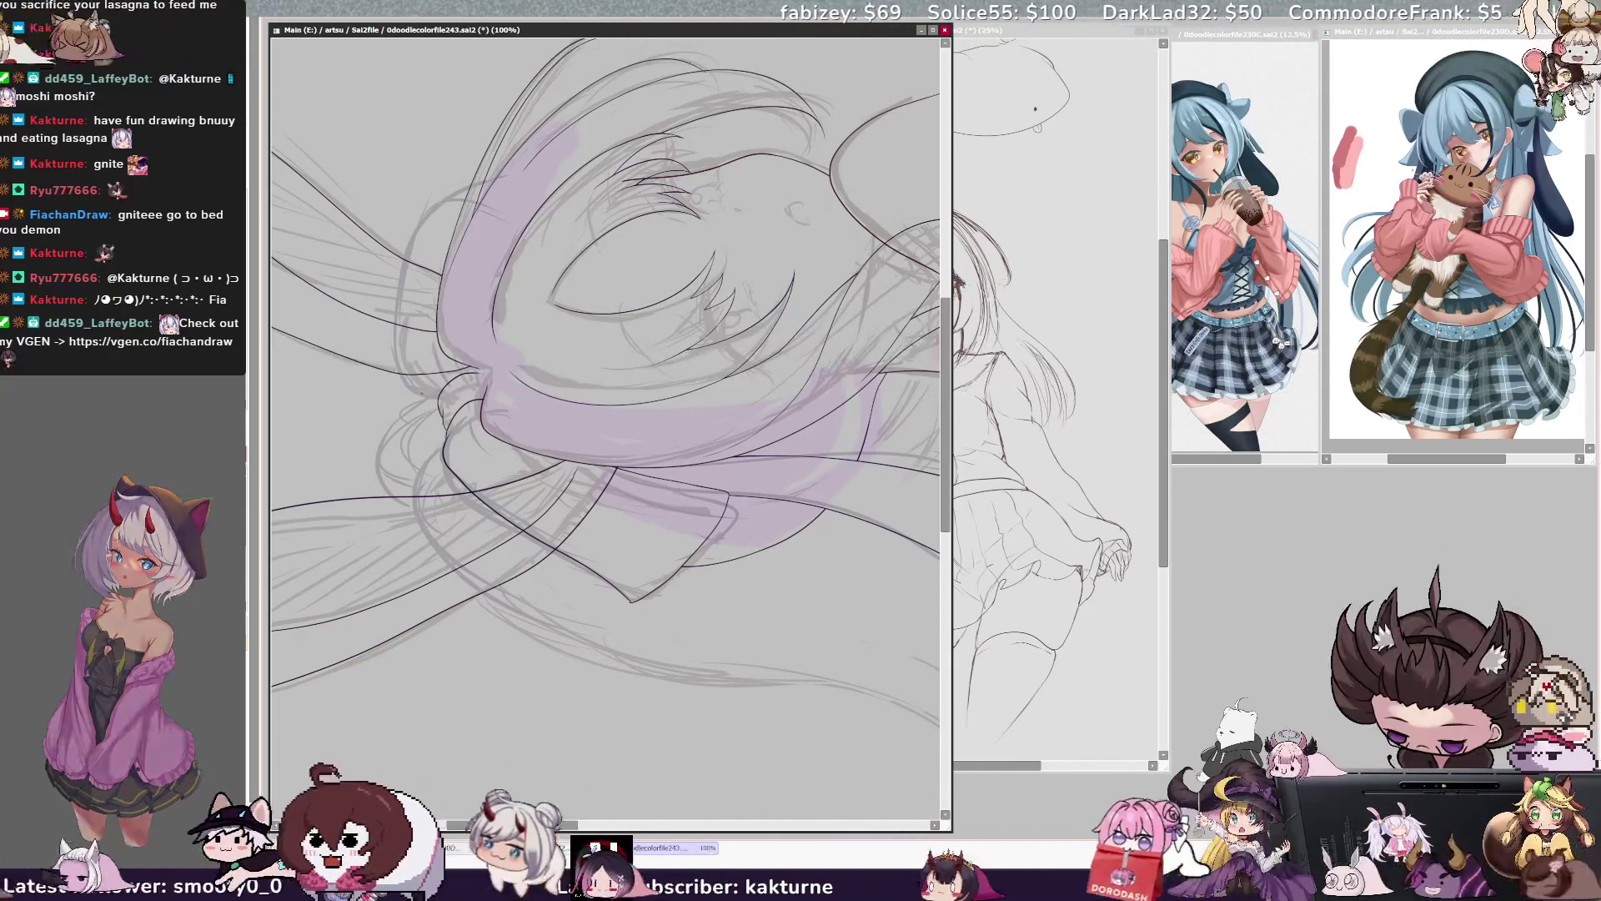
# - Ink lines along the ribbon loop and up toward its tail, adjusting the brush size
pyautogui.moveTo(442, 220); pyautogui.dragTo(400, 335)
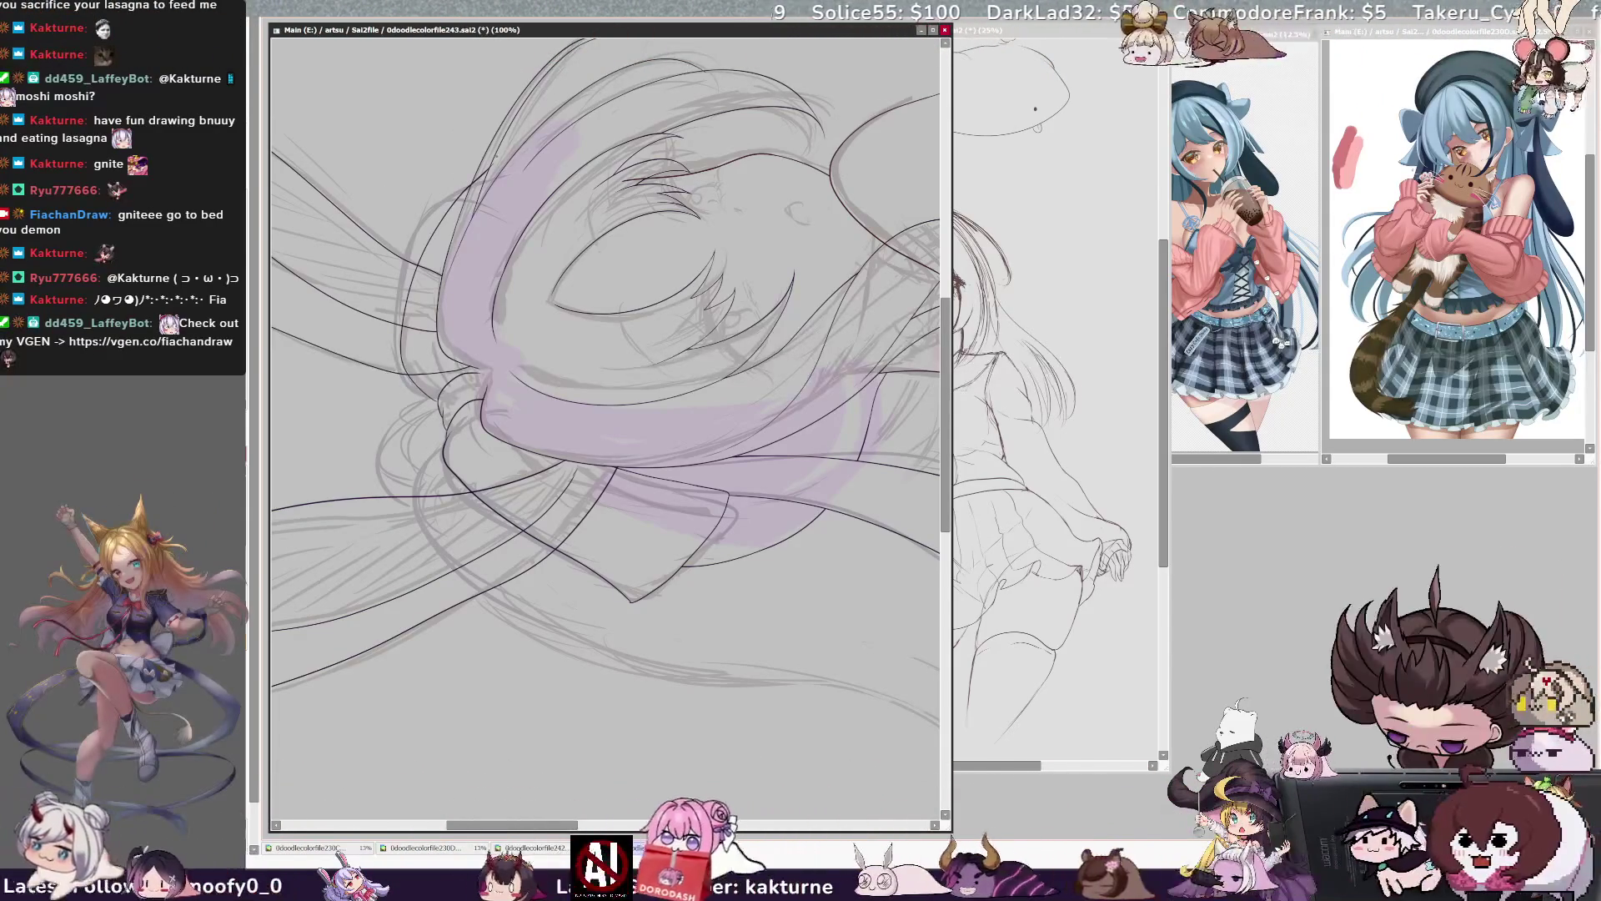
pyautogui.moveTo(415, 248); pyautogui.dragTo(503, 145)
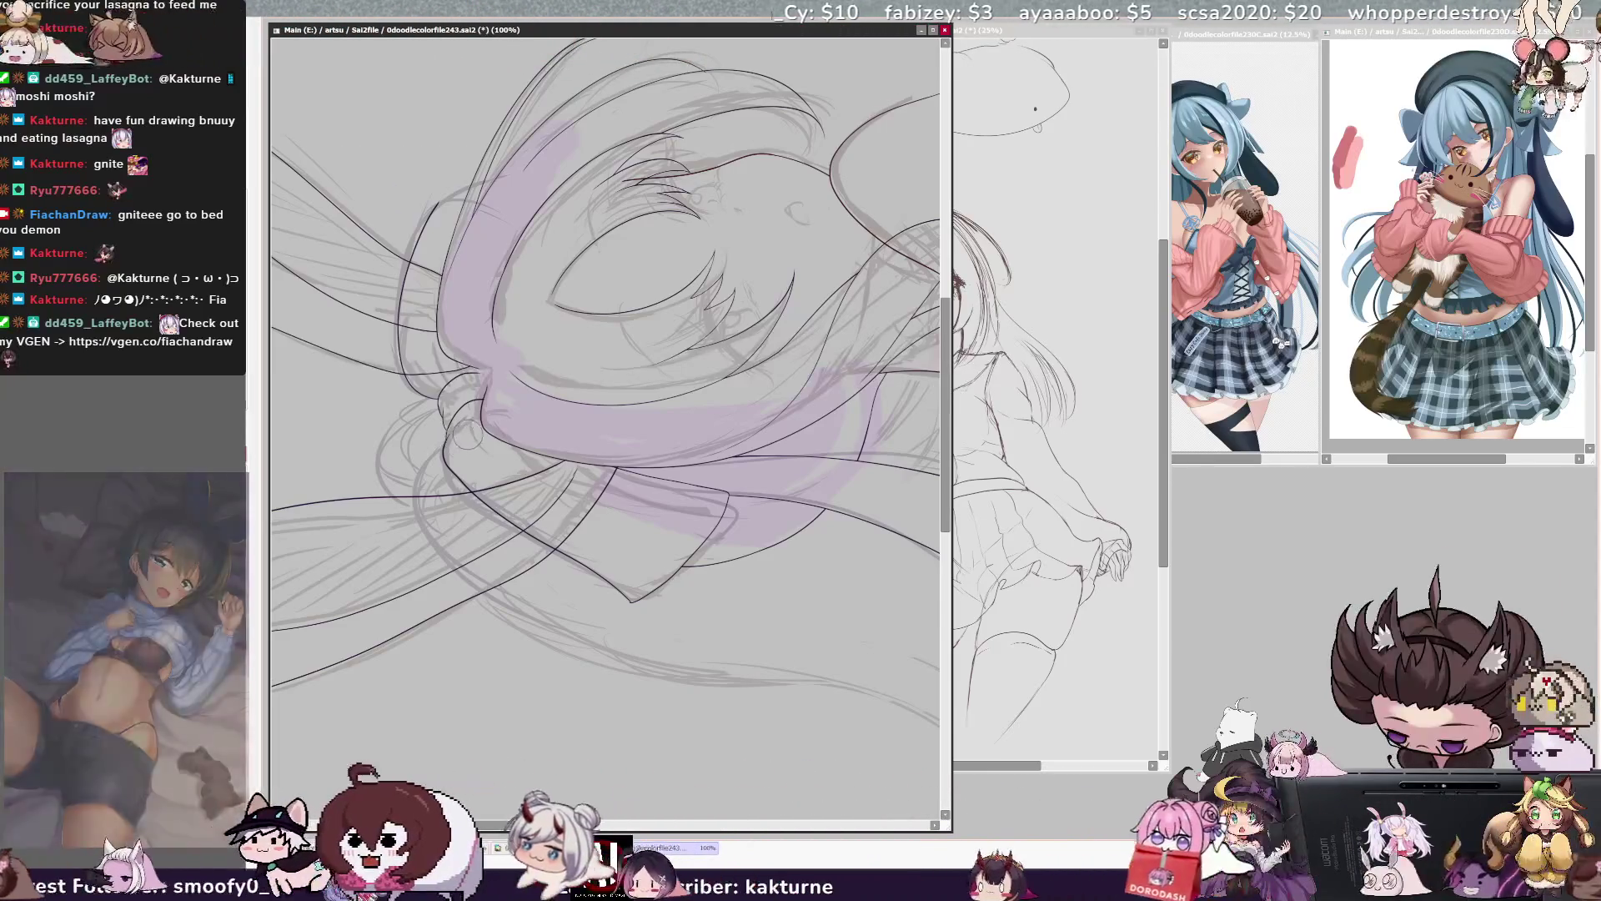
pyautogui.hotkey('ctrl', 'alt')
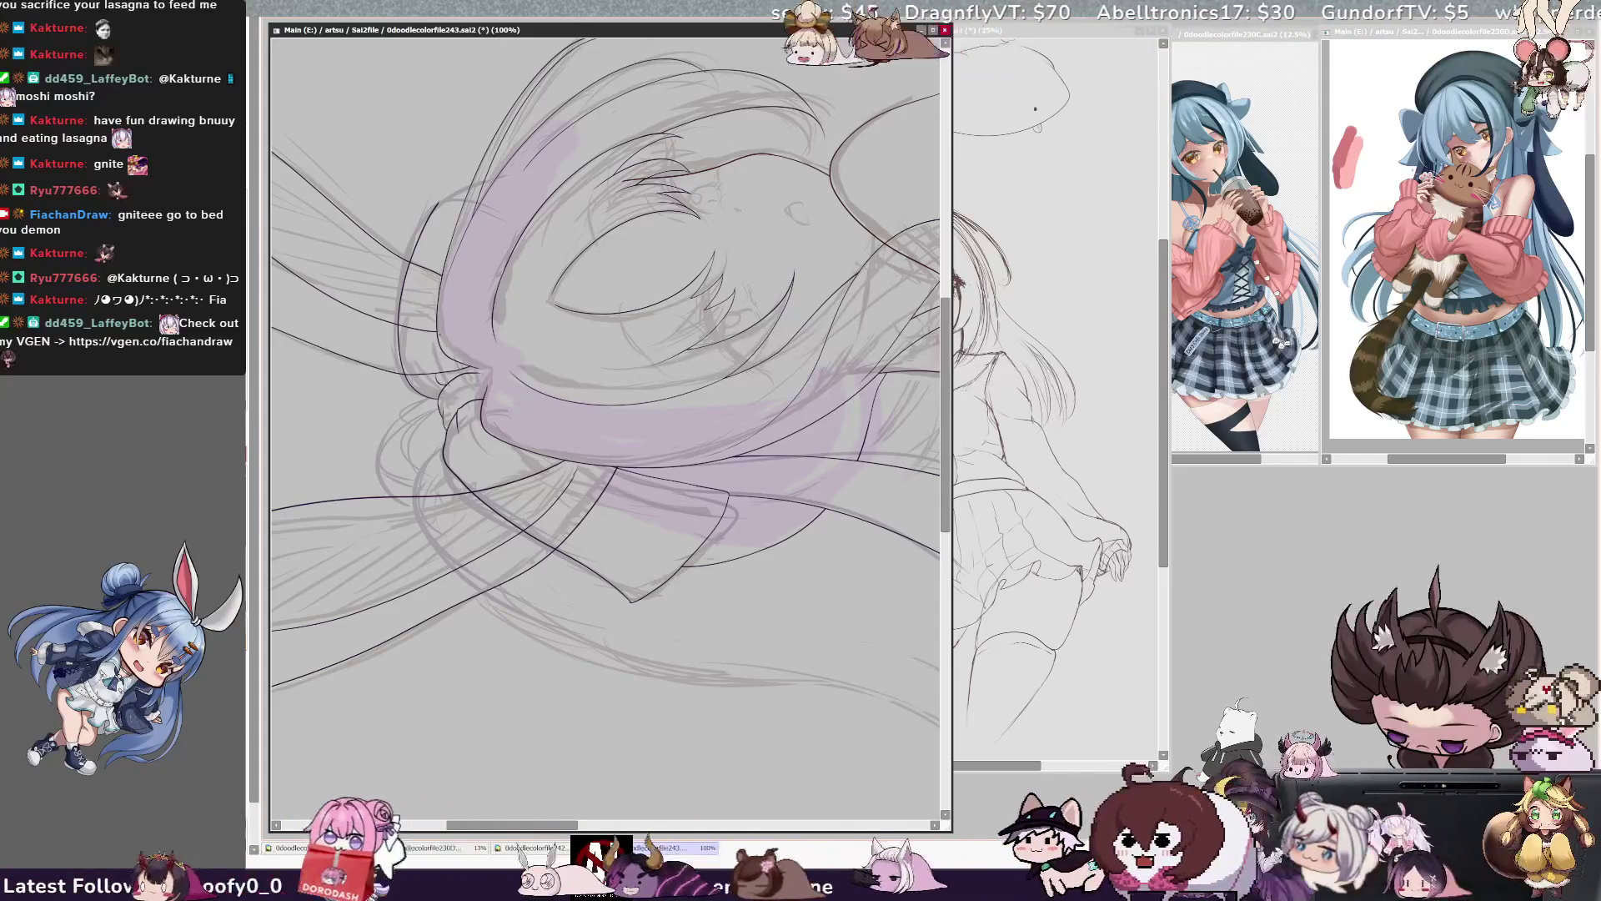
pyautogui.press('End')
pyautogui.press('End')
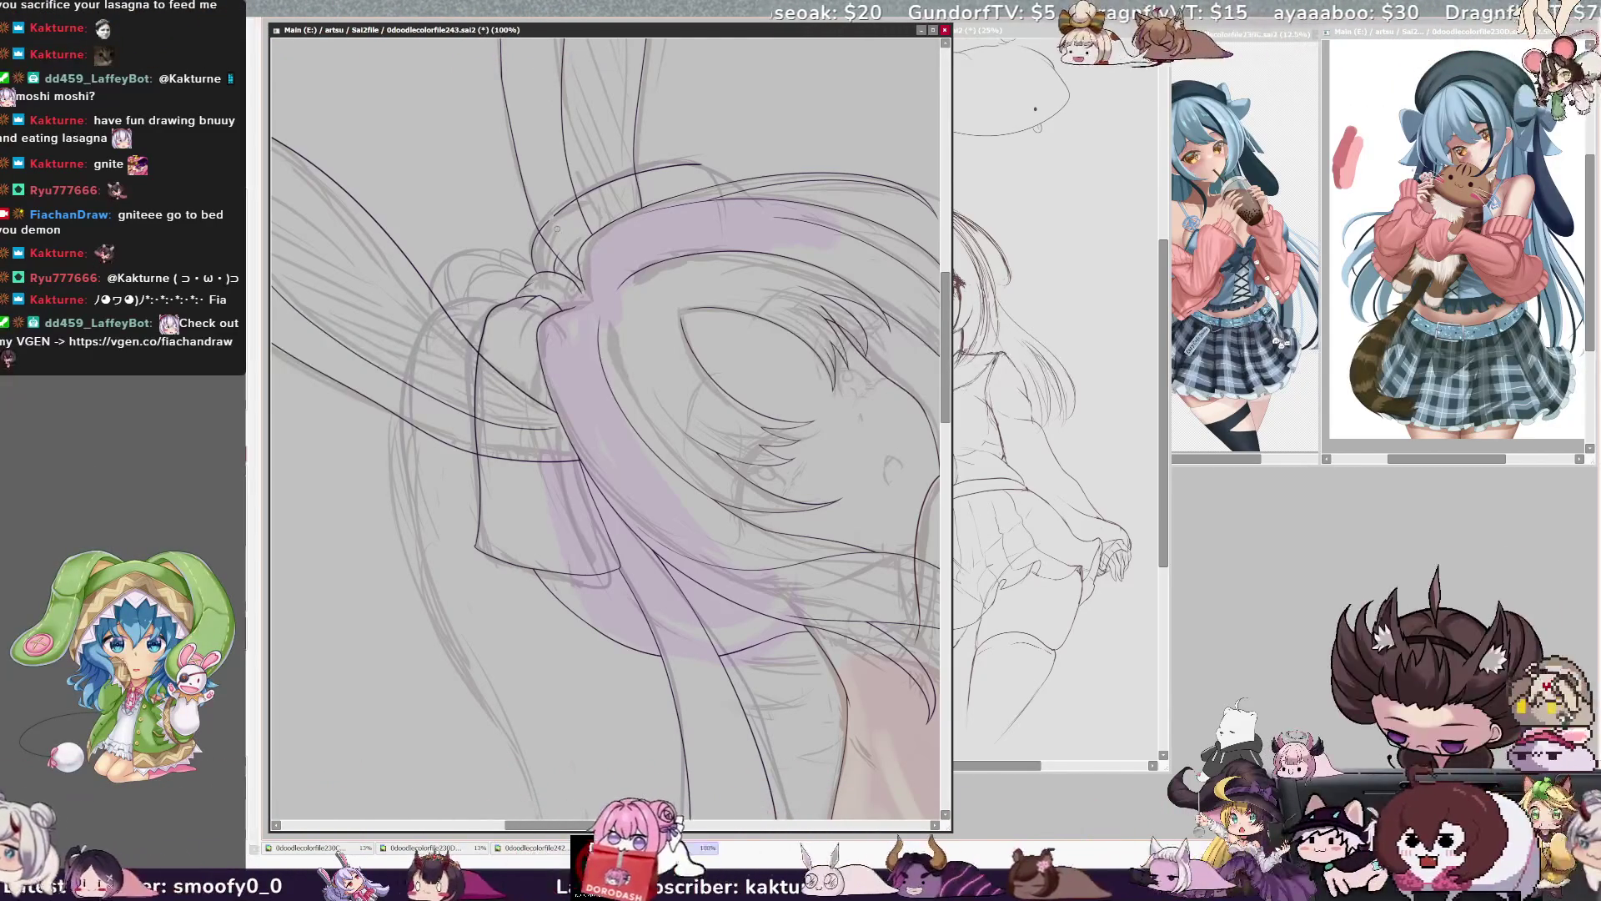
# - Ink an angular ribbon edge near the top of the hair on the line-art layer
pyautogui.press('h')
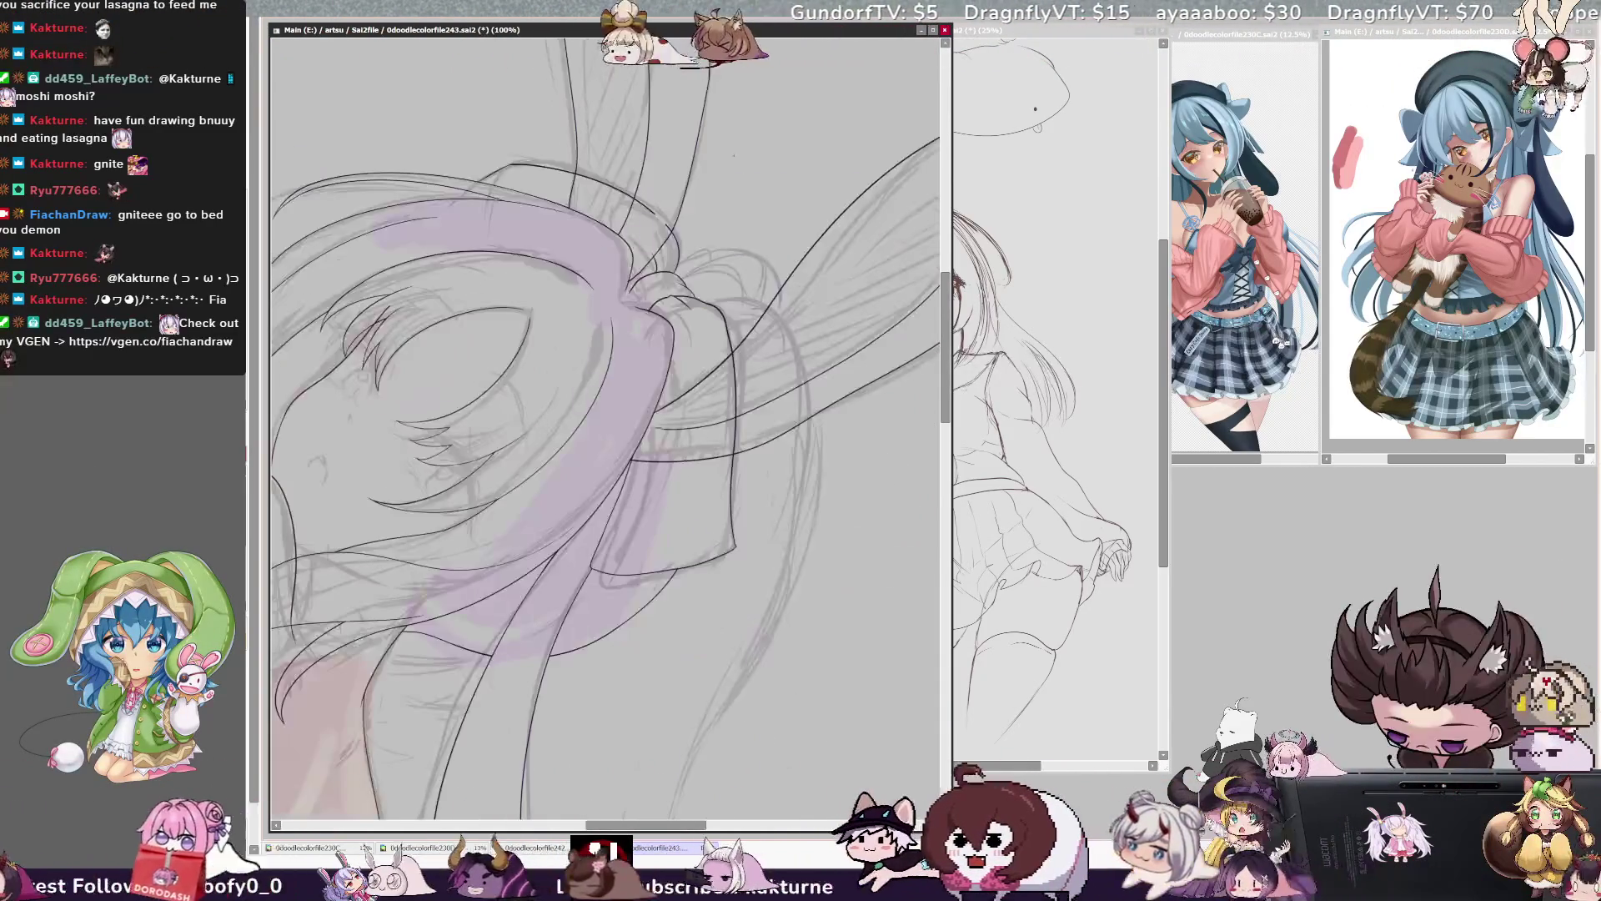
pyautogui.press('h')
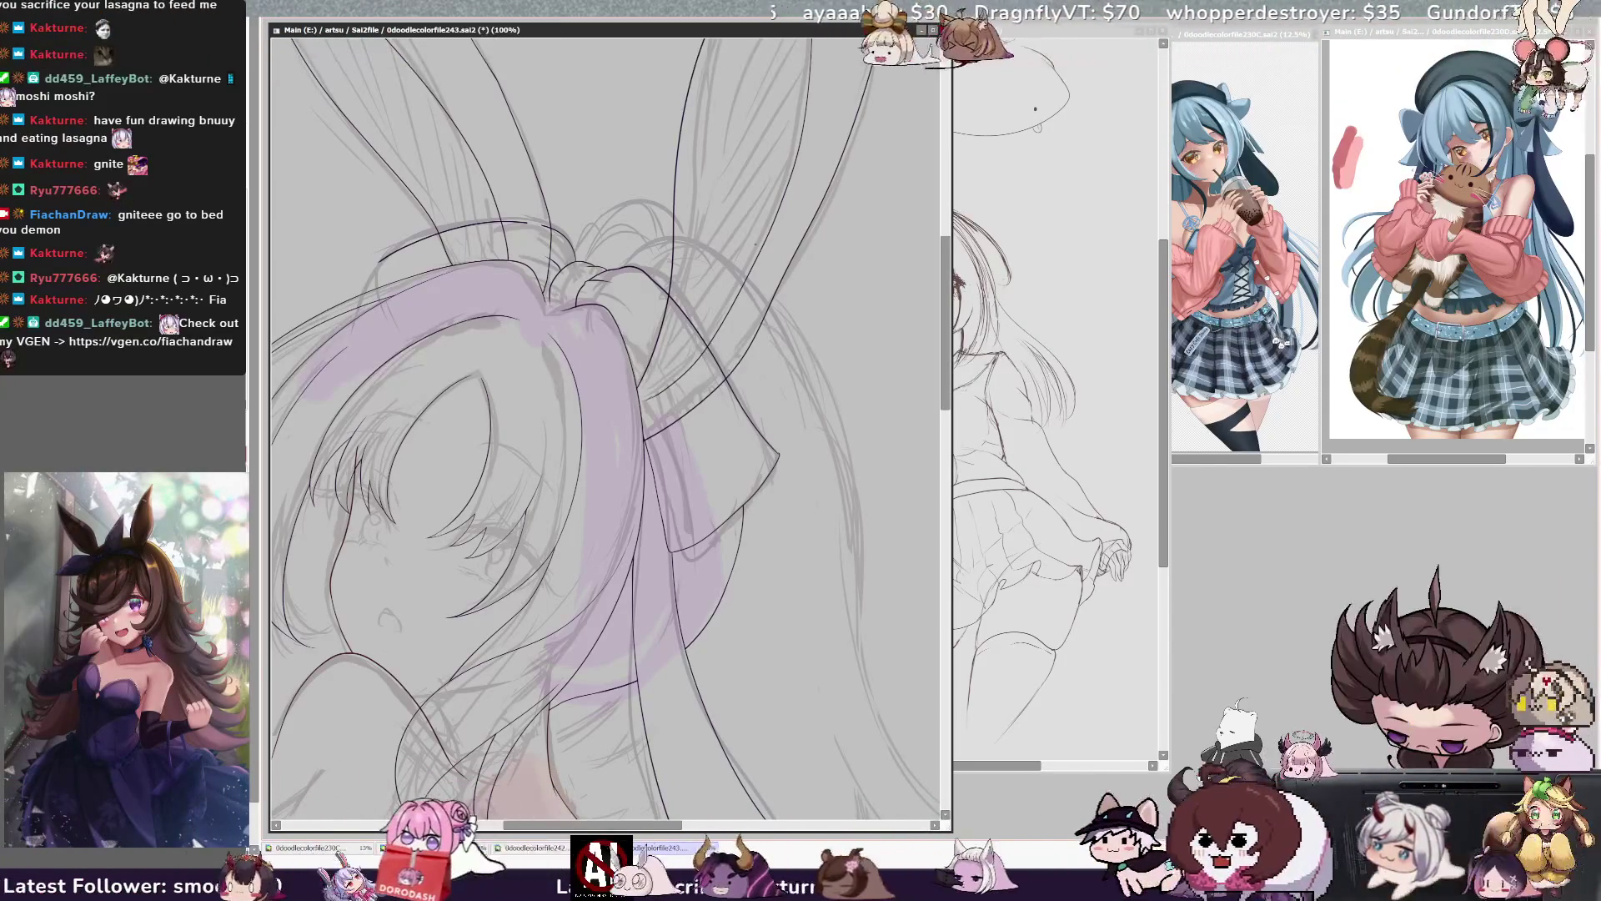
pyautogui.hscroll(-3, 593, 380)
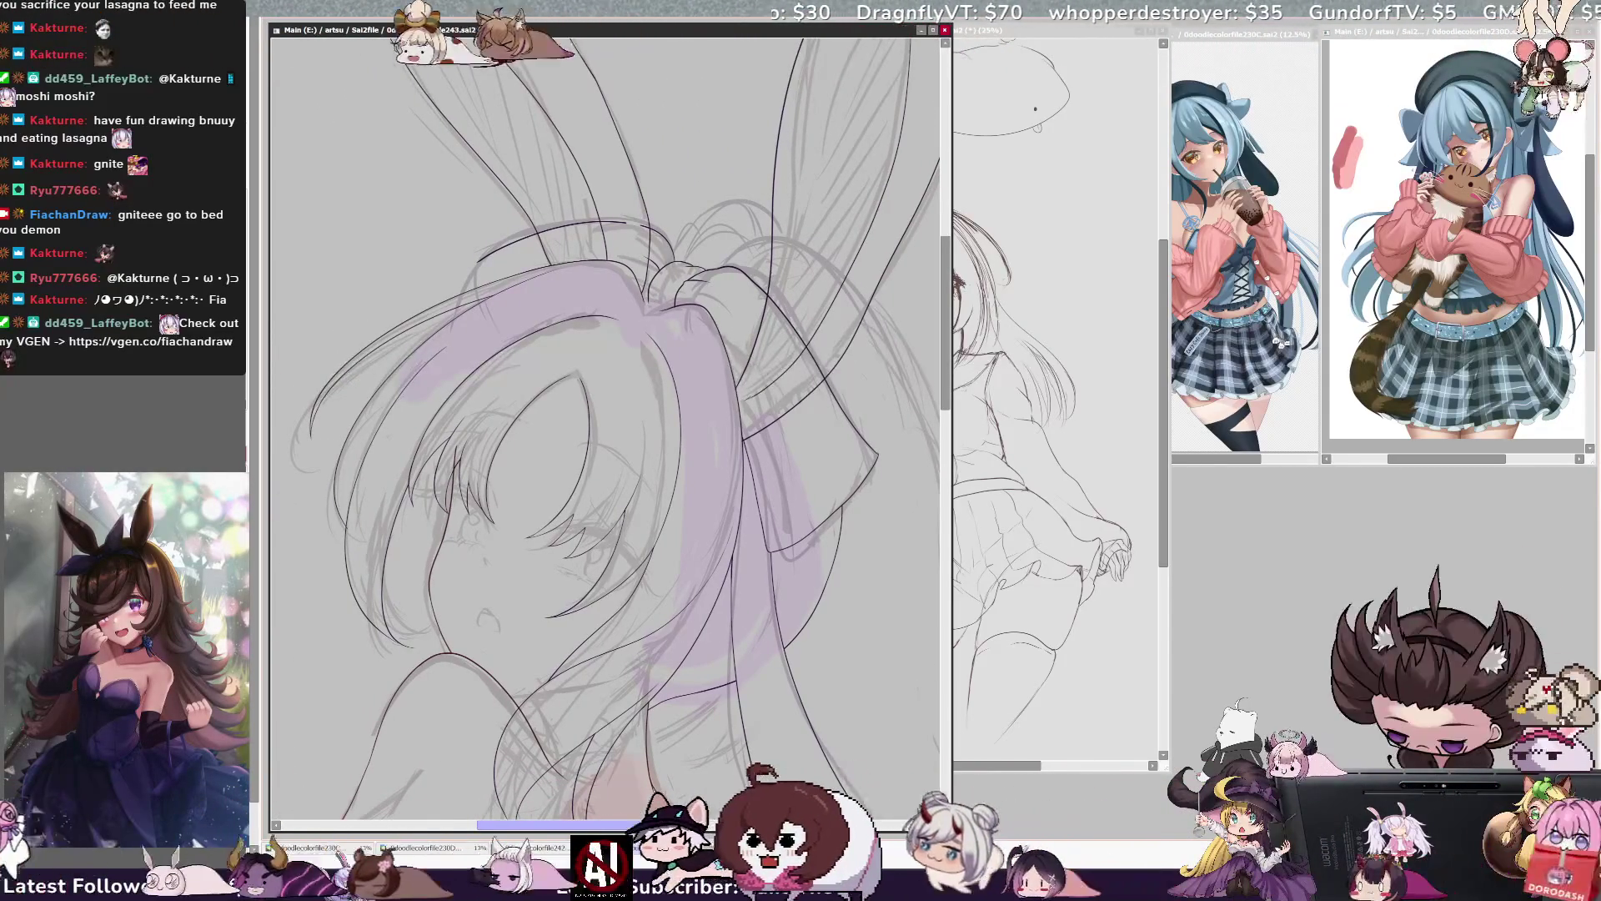
pyautogui.keyDown('ctrl'); pyautogui.keyDown('shift'); pyautogui.click(492, 254); pyautogui.keyUp('shift'); pyautogui.keyUp('ctrl')
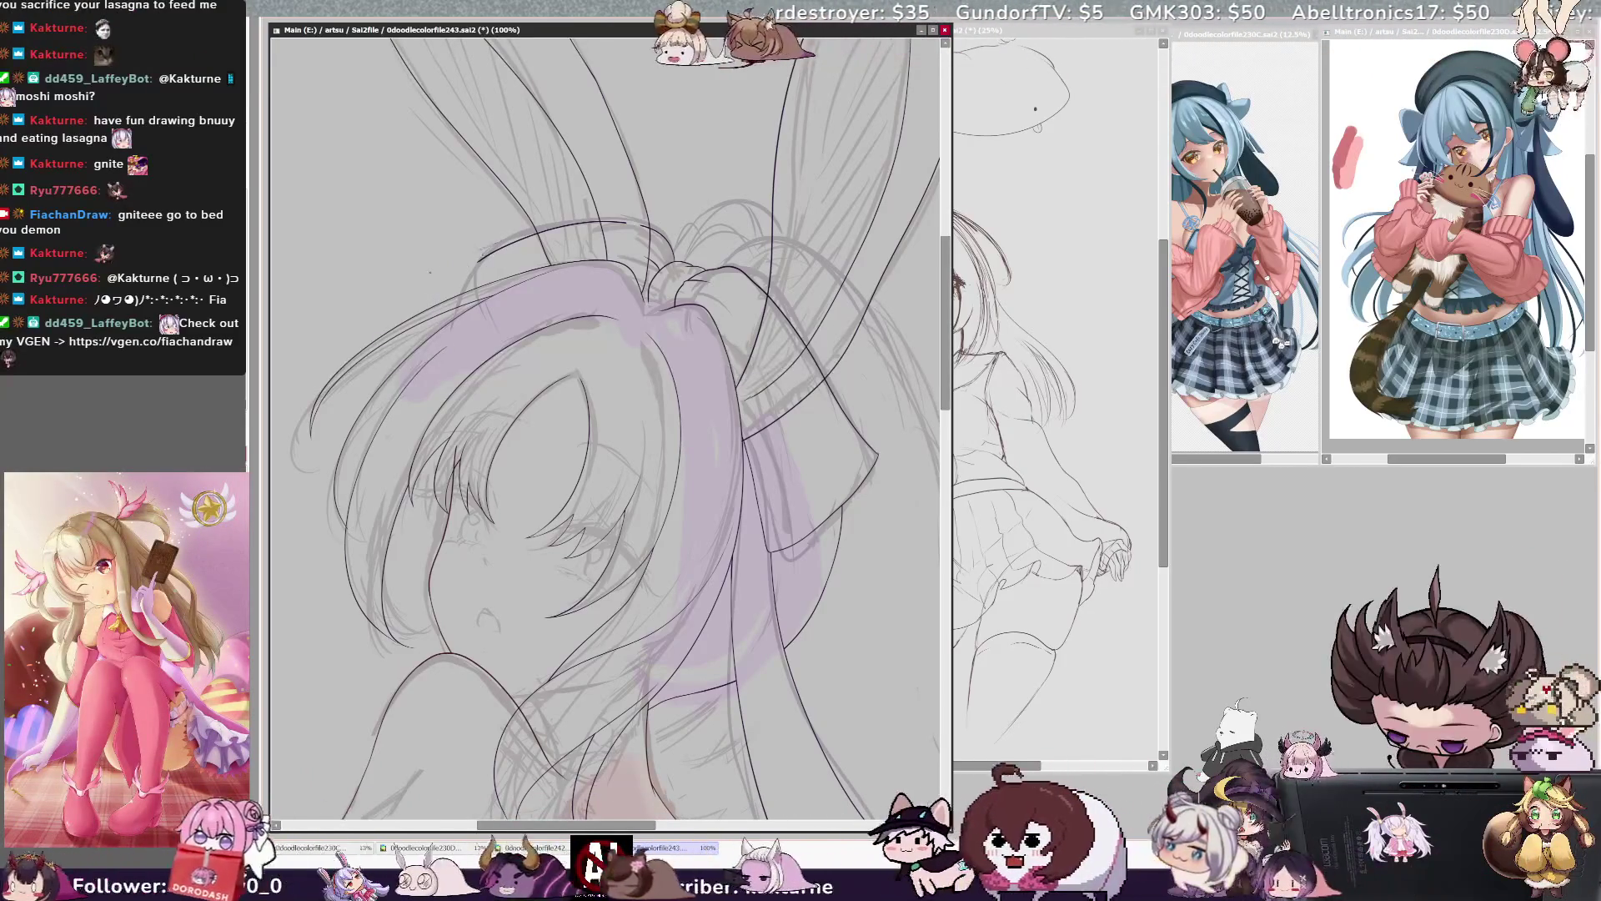
pyautogui.moveTo(495, 249); pyautogui.dragTo(451, 340)
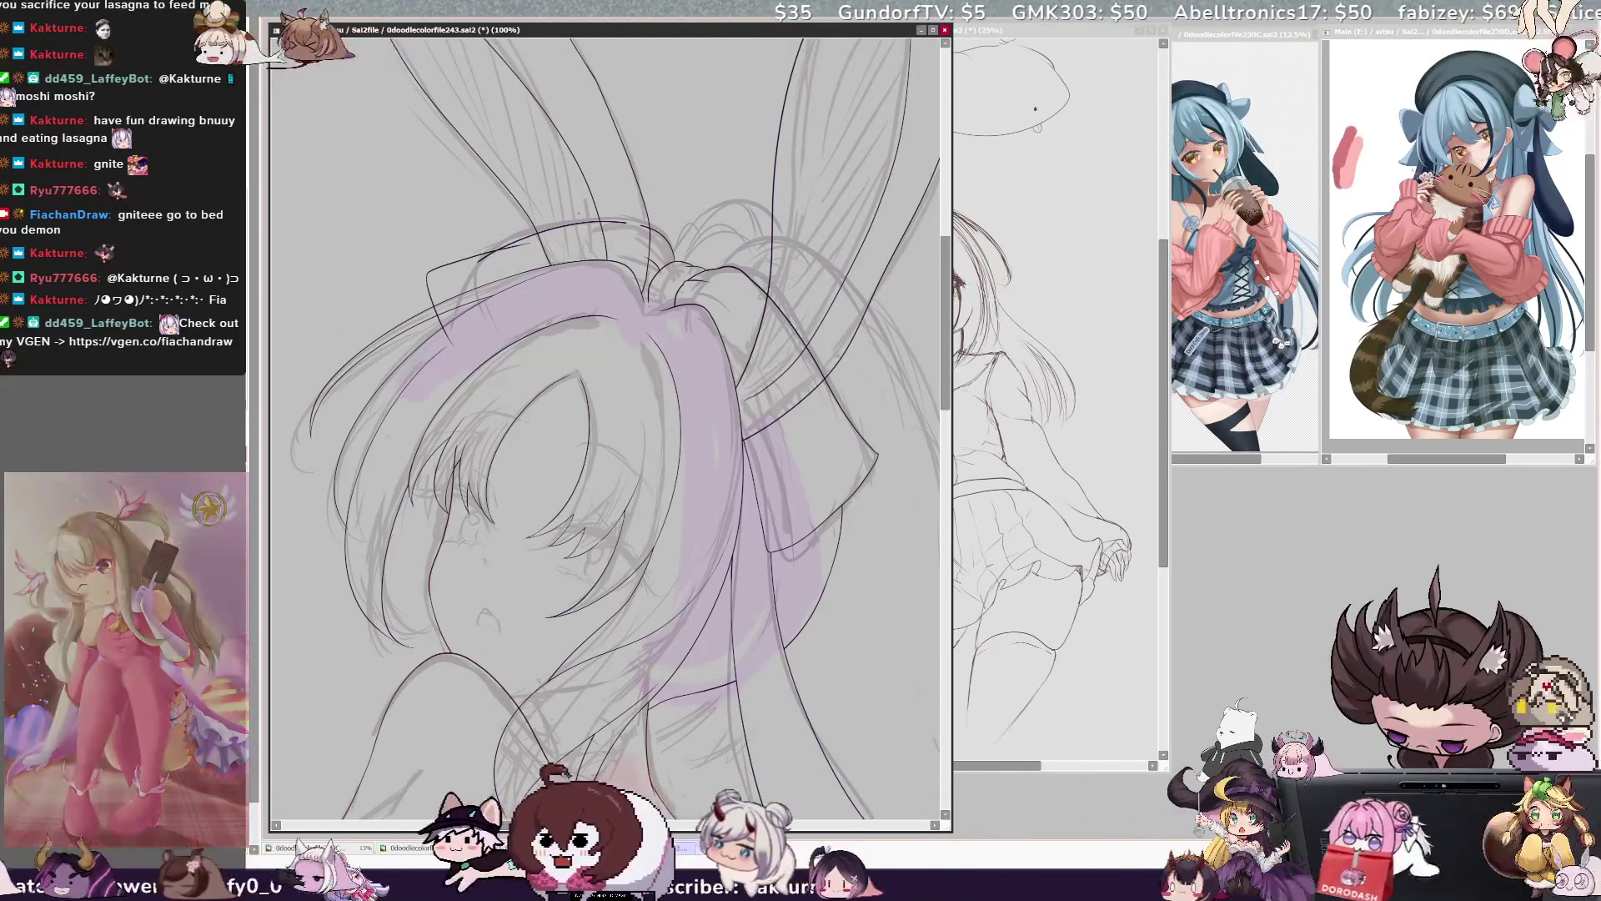
# - Rotate the canvas view counter-clockwise, then to a new angle, while inking ribbon and hair
pyautogui.press('Delete')
pyautogui.press('Delete')
pyautogui.press('Delete')
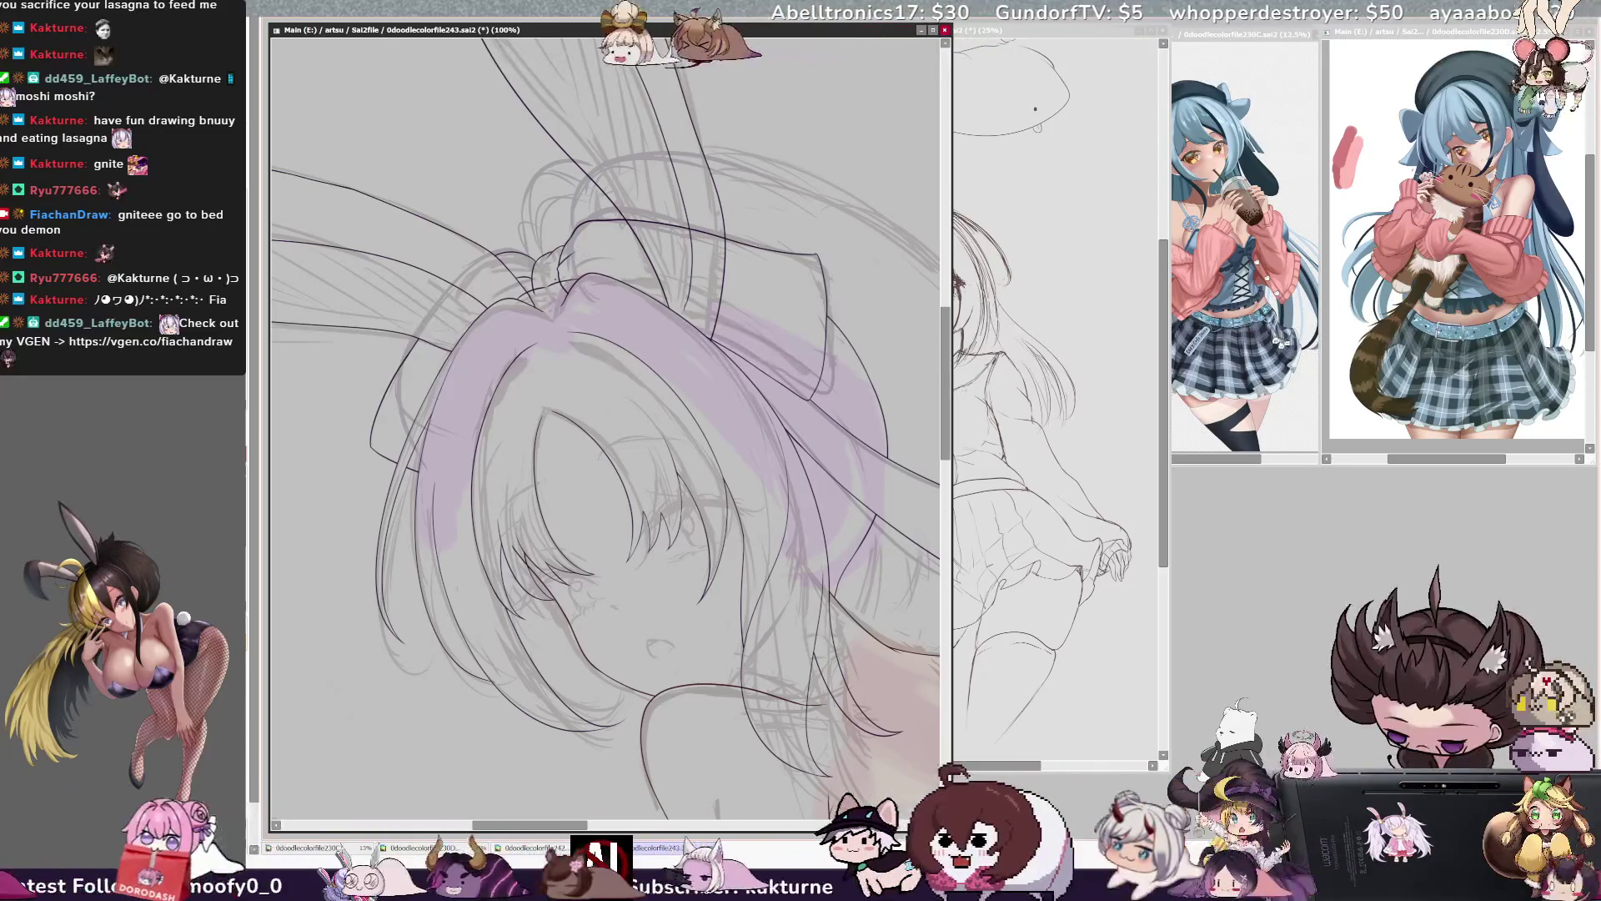
pyautogui.press('End')
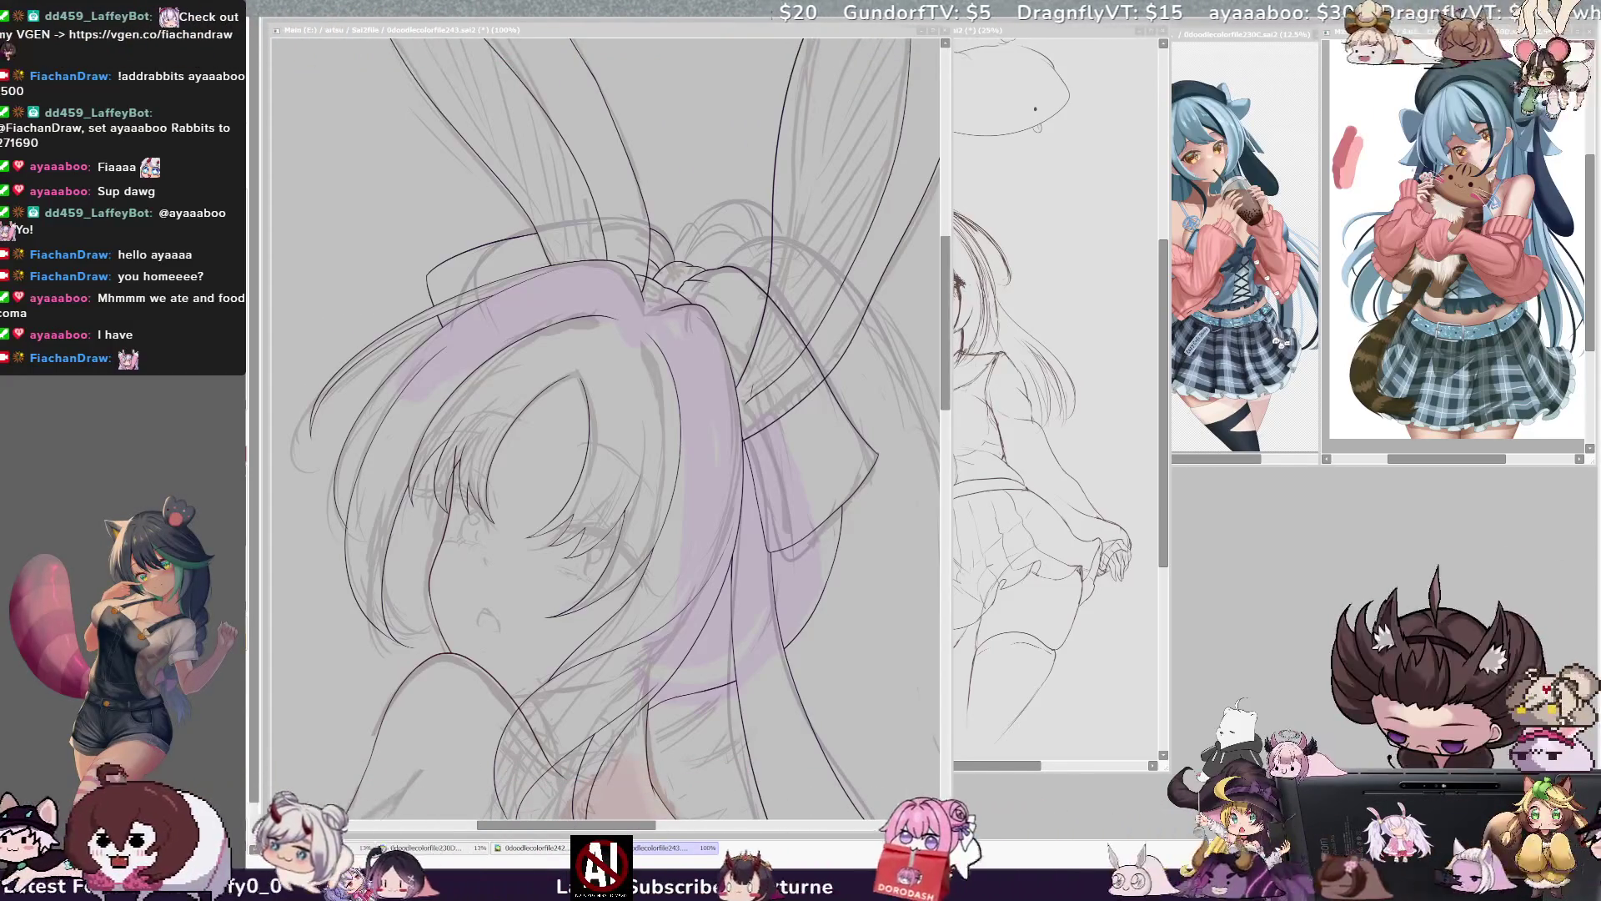
# - Redo the head's line-art strokes, then zoom out to 25% and back in to 33.3%
pyautogui.click(771, 448)
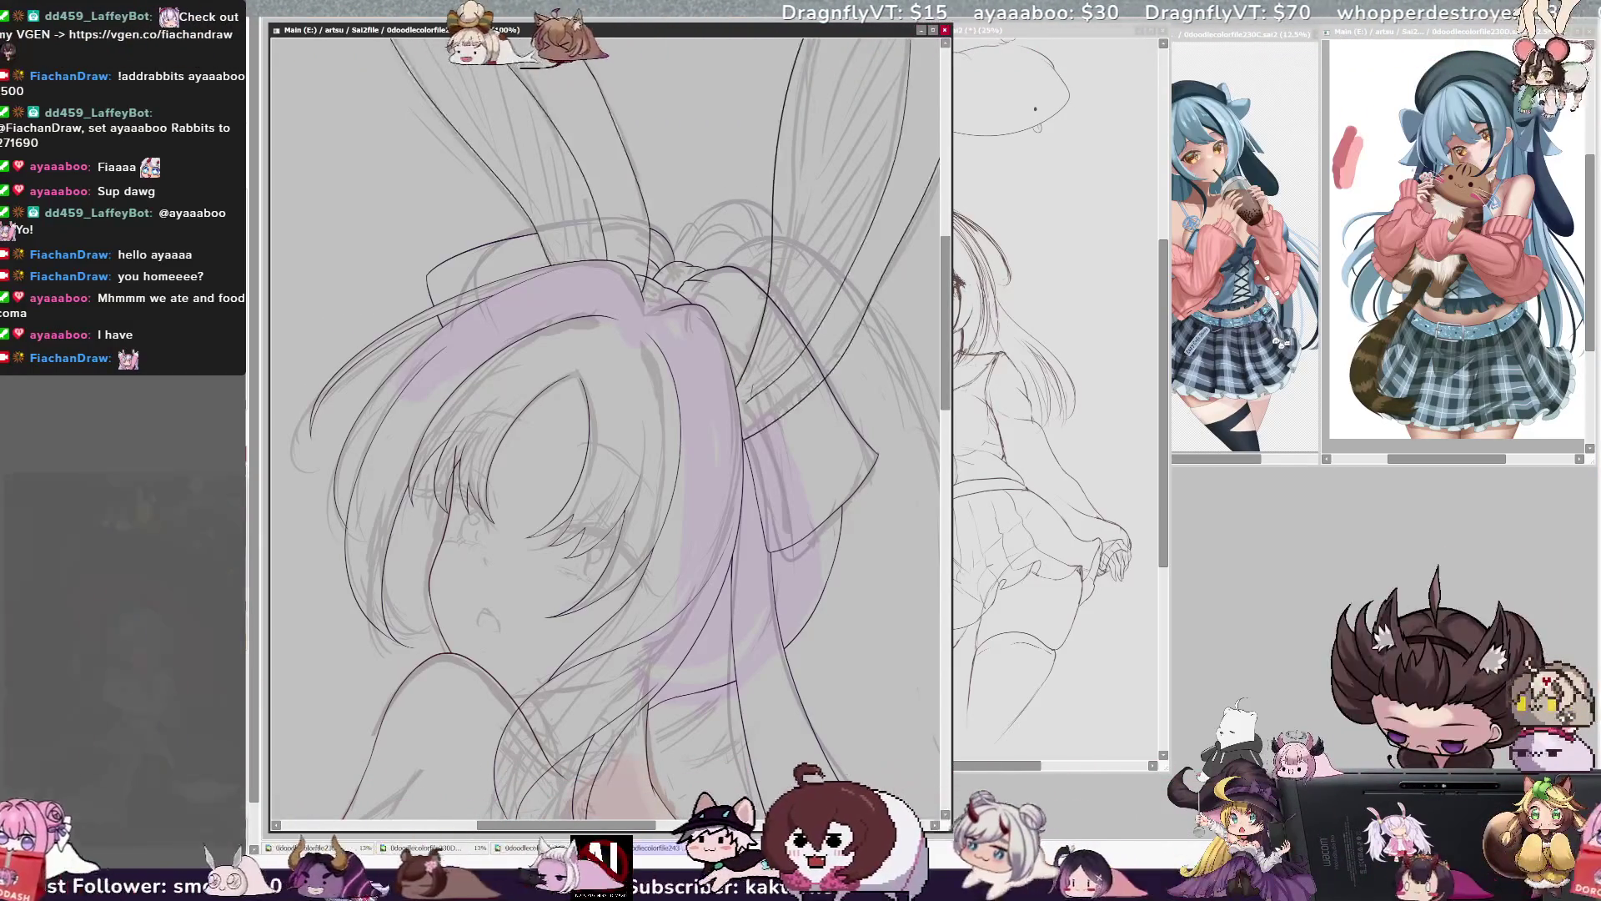
pyautogui.hotkey('ctrl', 'y')
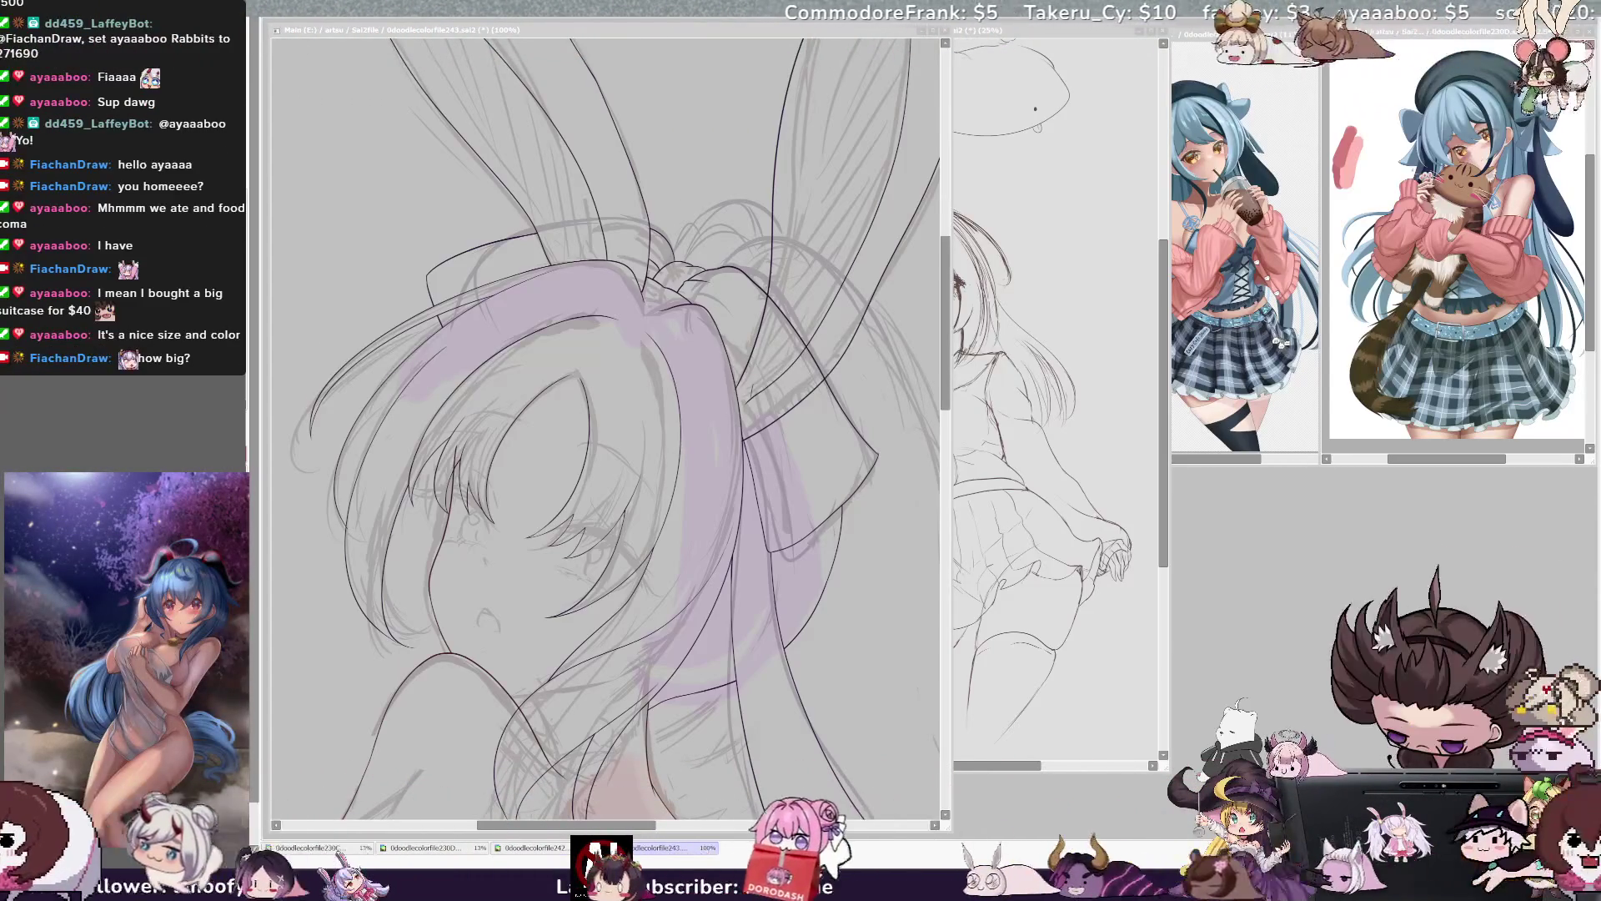
pyautogui.hotkey('alt', 'Tab')
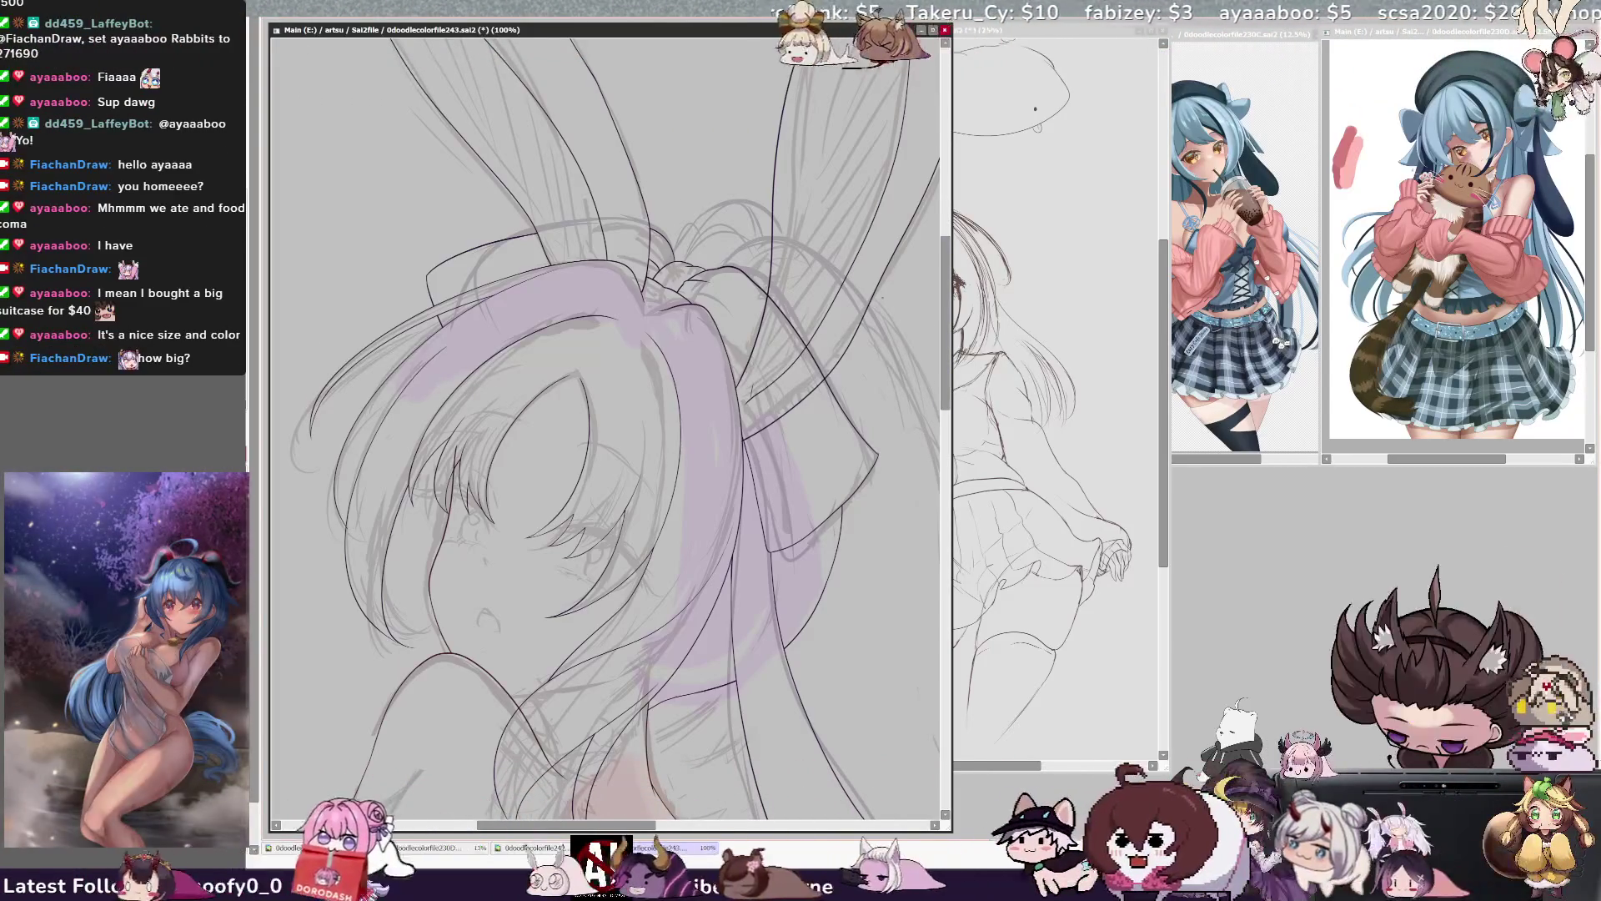
pyautogui.press('-')
pyautogui.press('-')
pyautogui.press('-')
pyautogui.press('+')
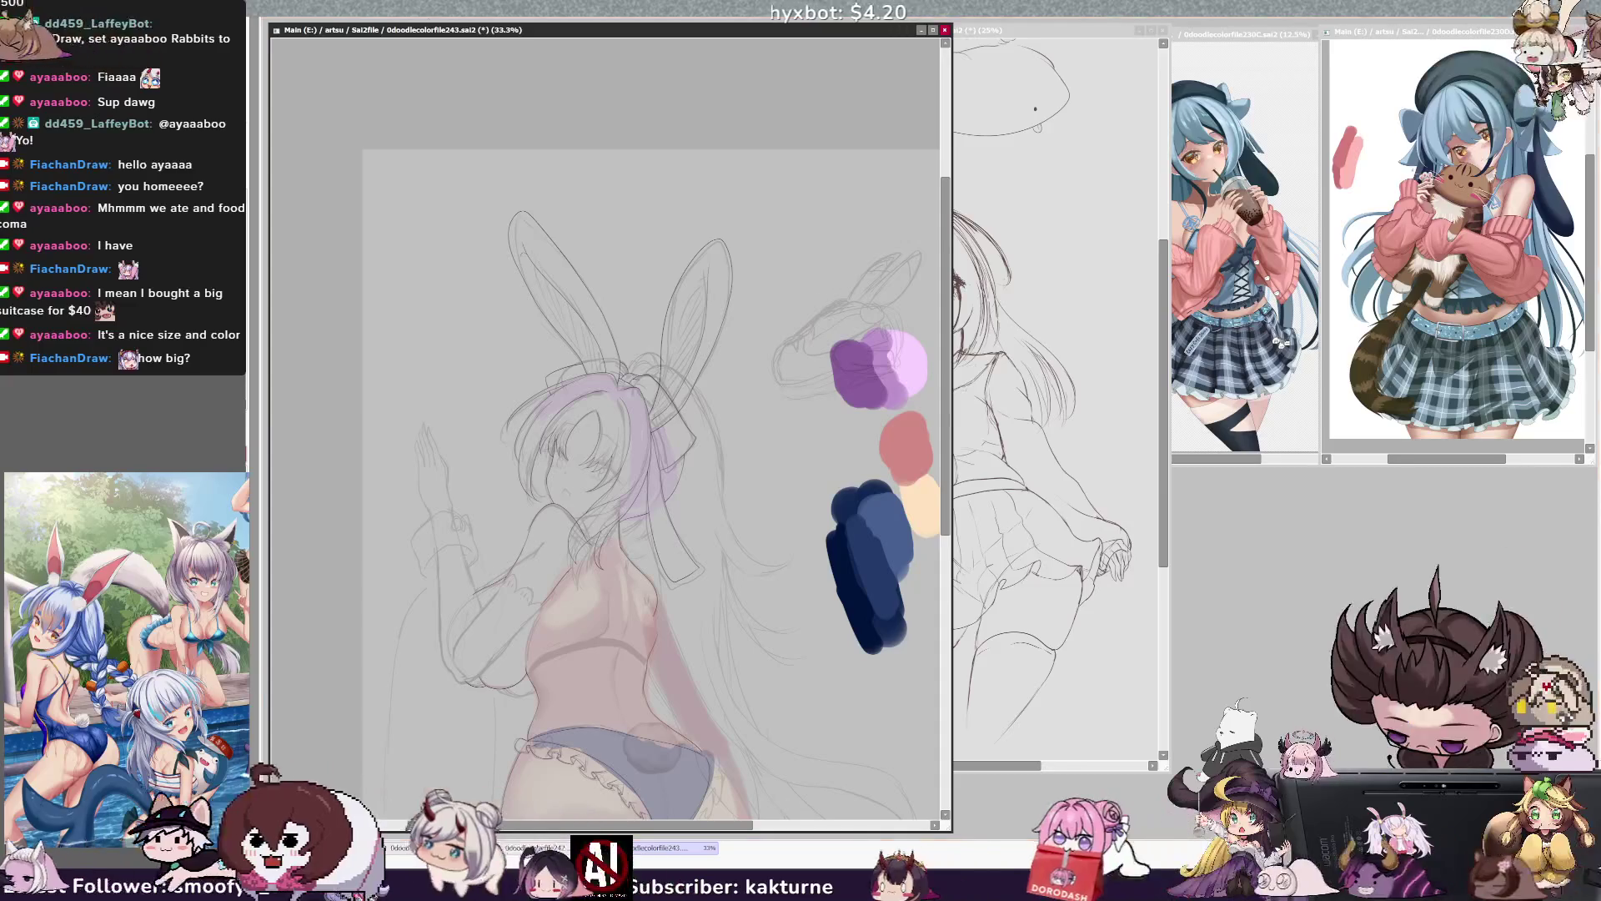
pyautogui.hotkey('alt', 'Tab')
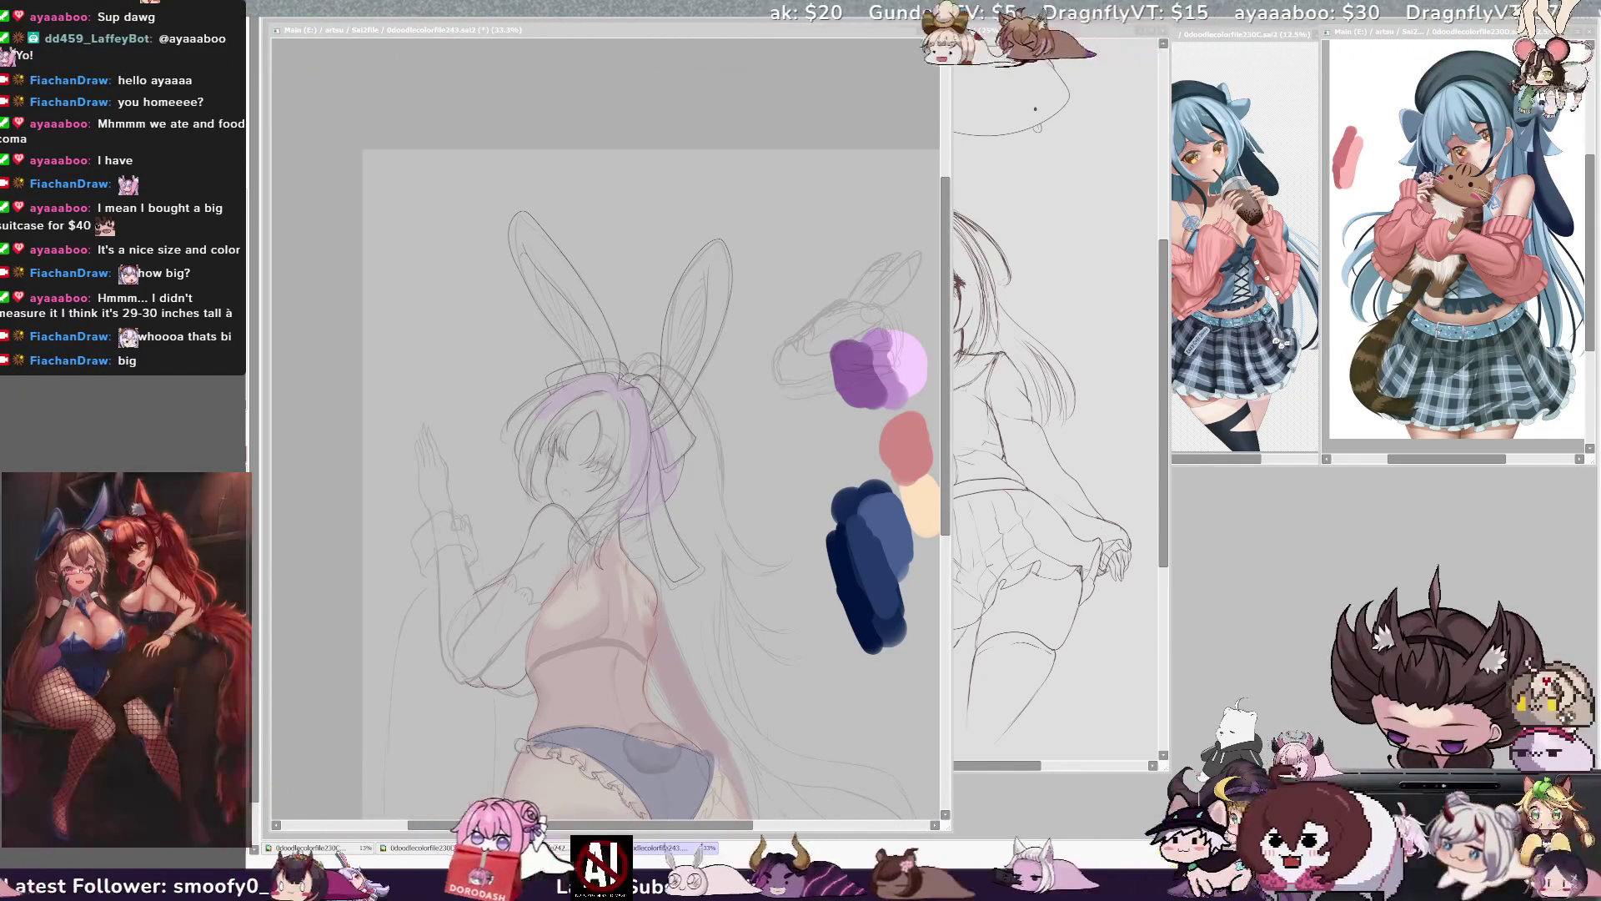
pyautogui.hotkey('alt', 'Tab')
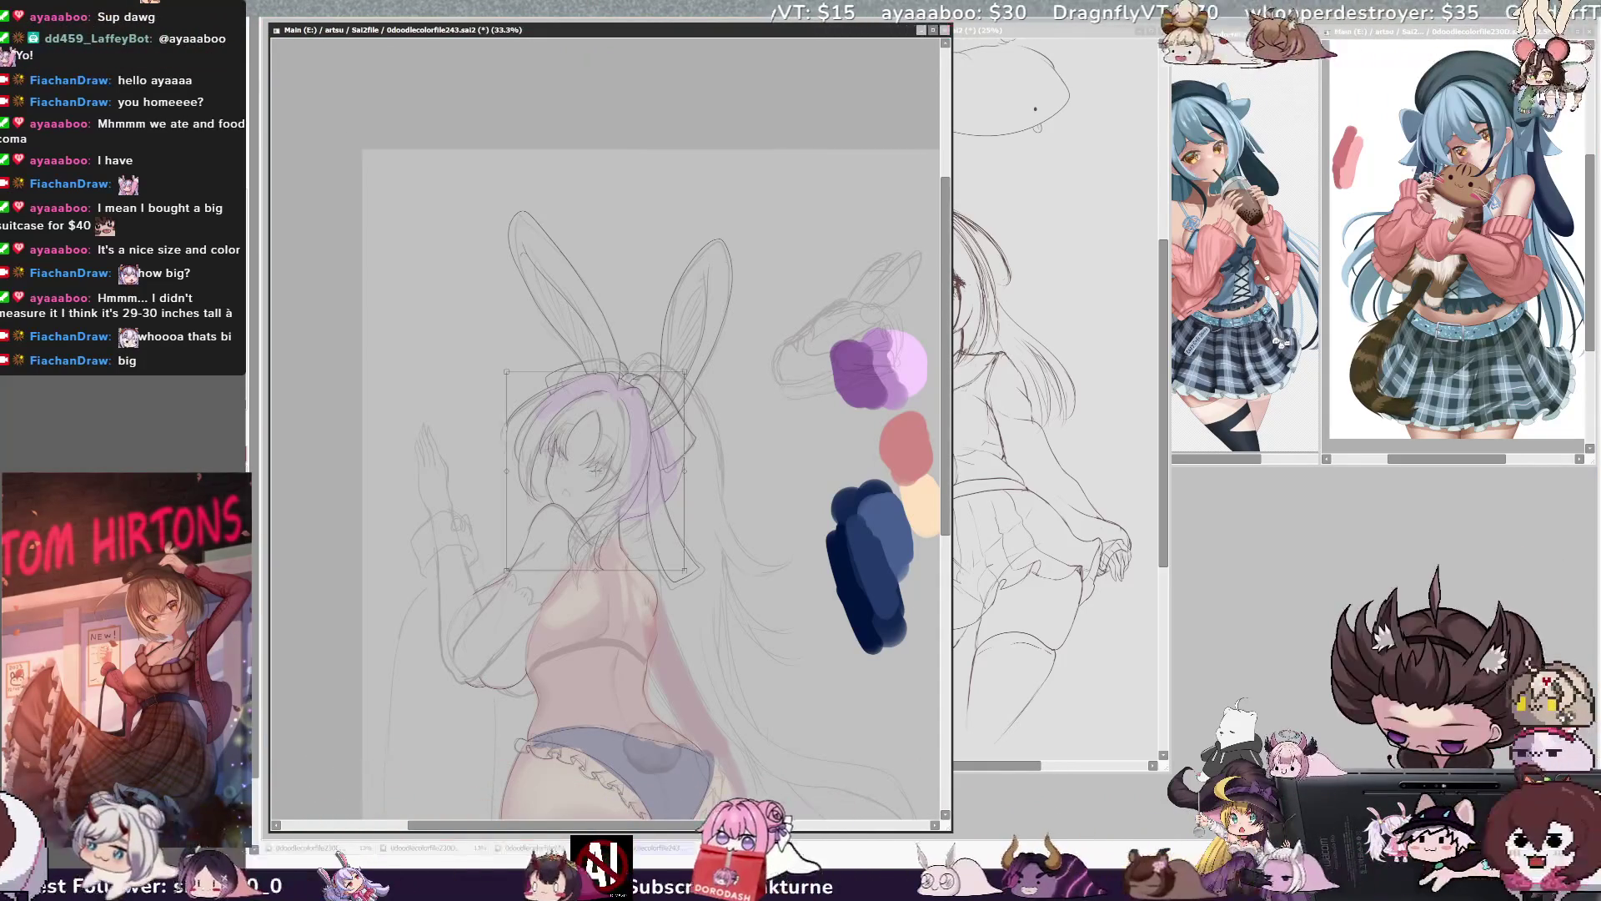
pyautogui.moveTo(948, 453)
pyautogui.mouseDown()
pyautogui.moveTo(949, 563)
pyautogui.moveTo(948, 473)
pyautogui.mouseUp()
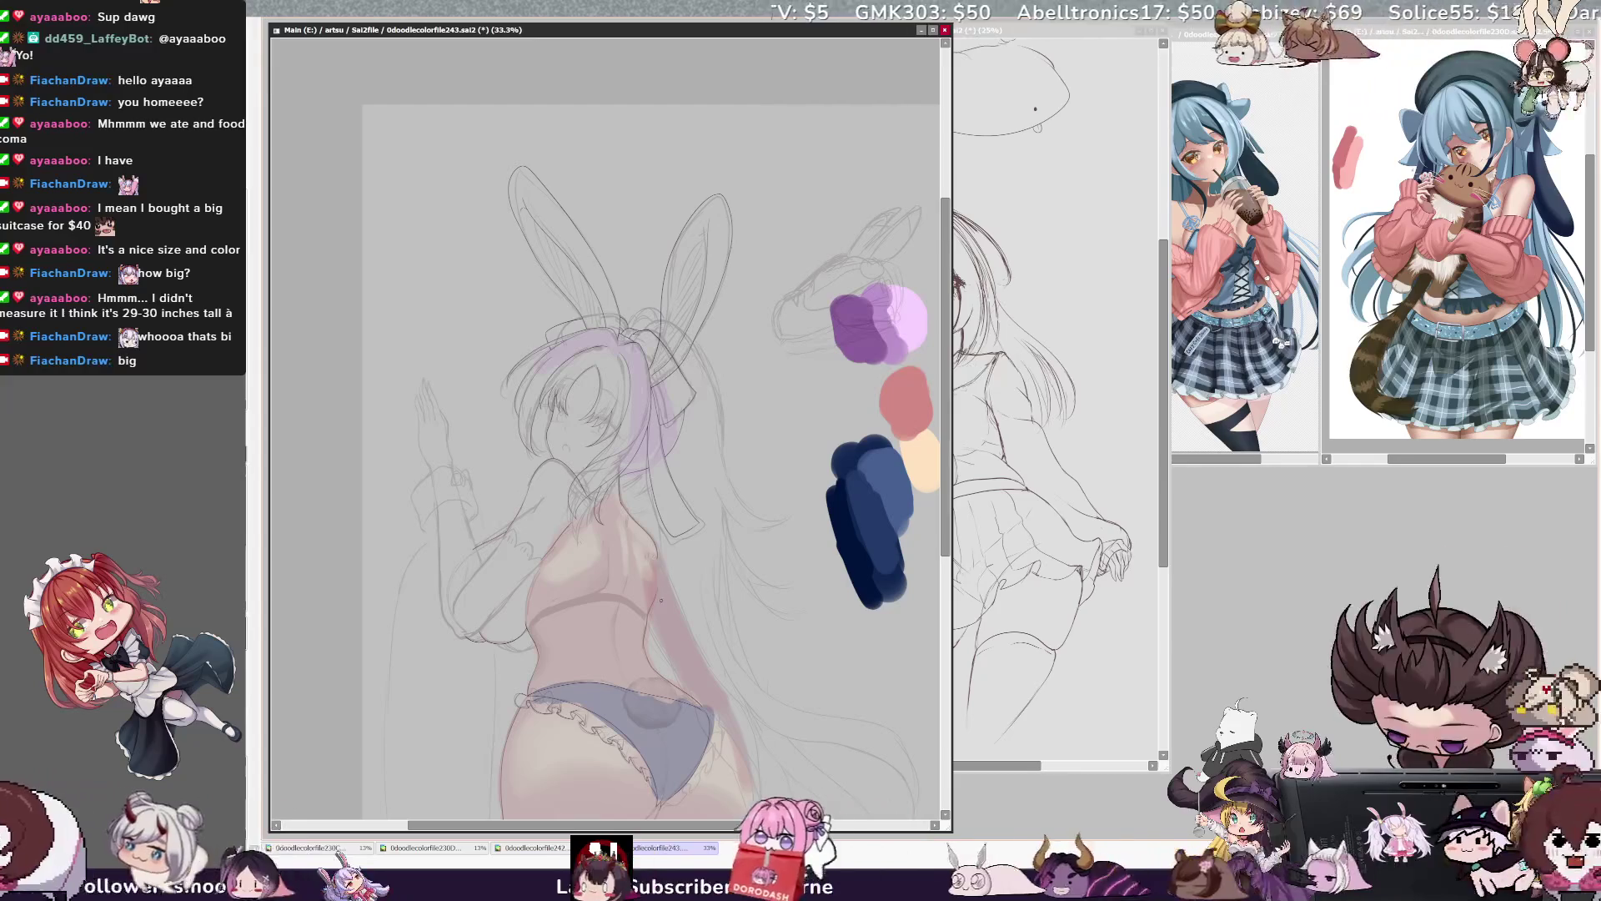
# - Flip the canvas view horizontally with the H shortcut to check the mirrored drawing
pyautogui.press('h')
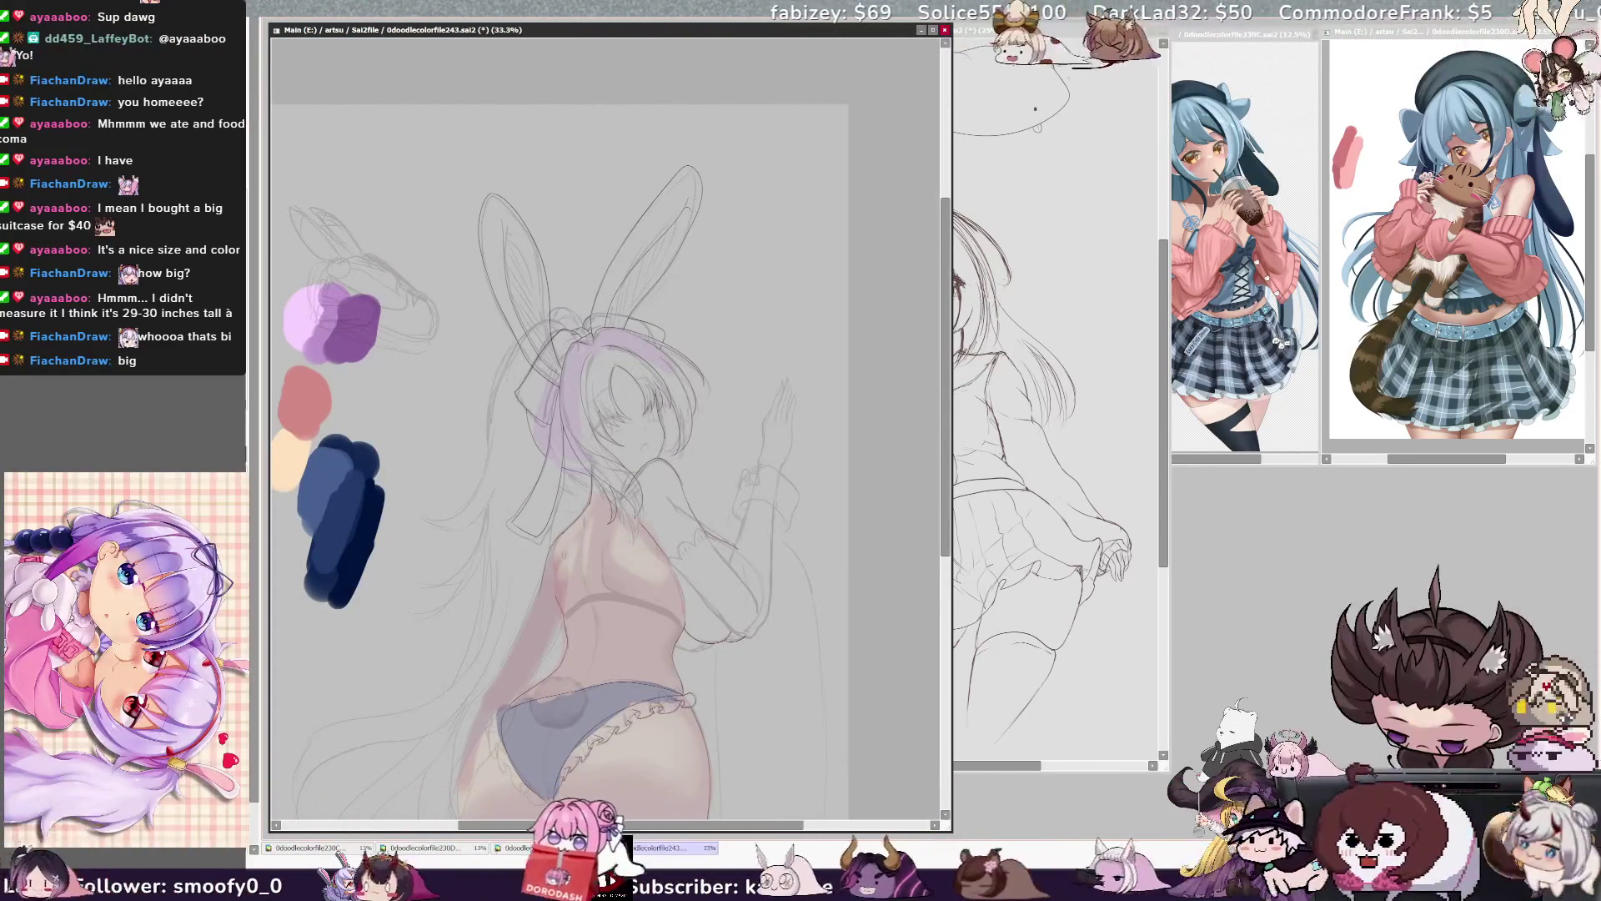
pyautogui.keyDown('ctrl'); pyautogui.keyDown('shift'); pyautogui.click(574, 539); pyautogui.keyUp('shift'); pyautogui.keyUp('ctrl')
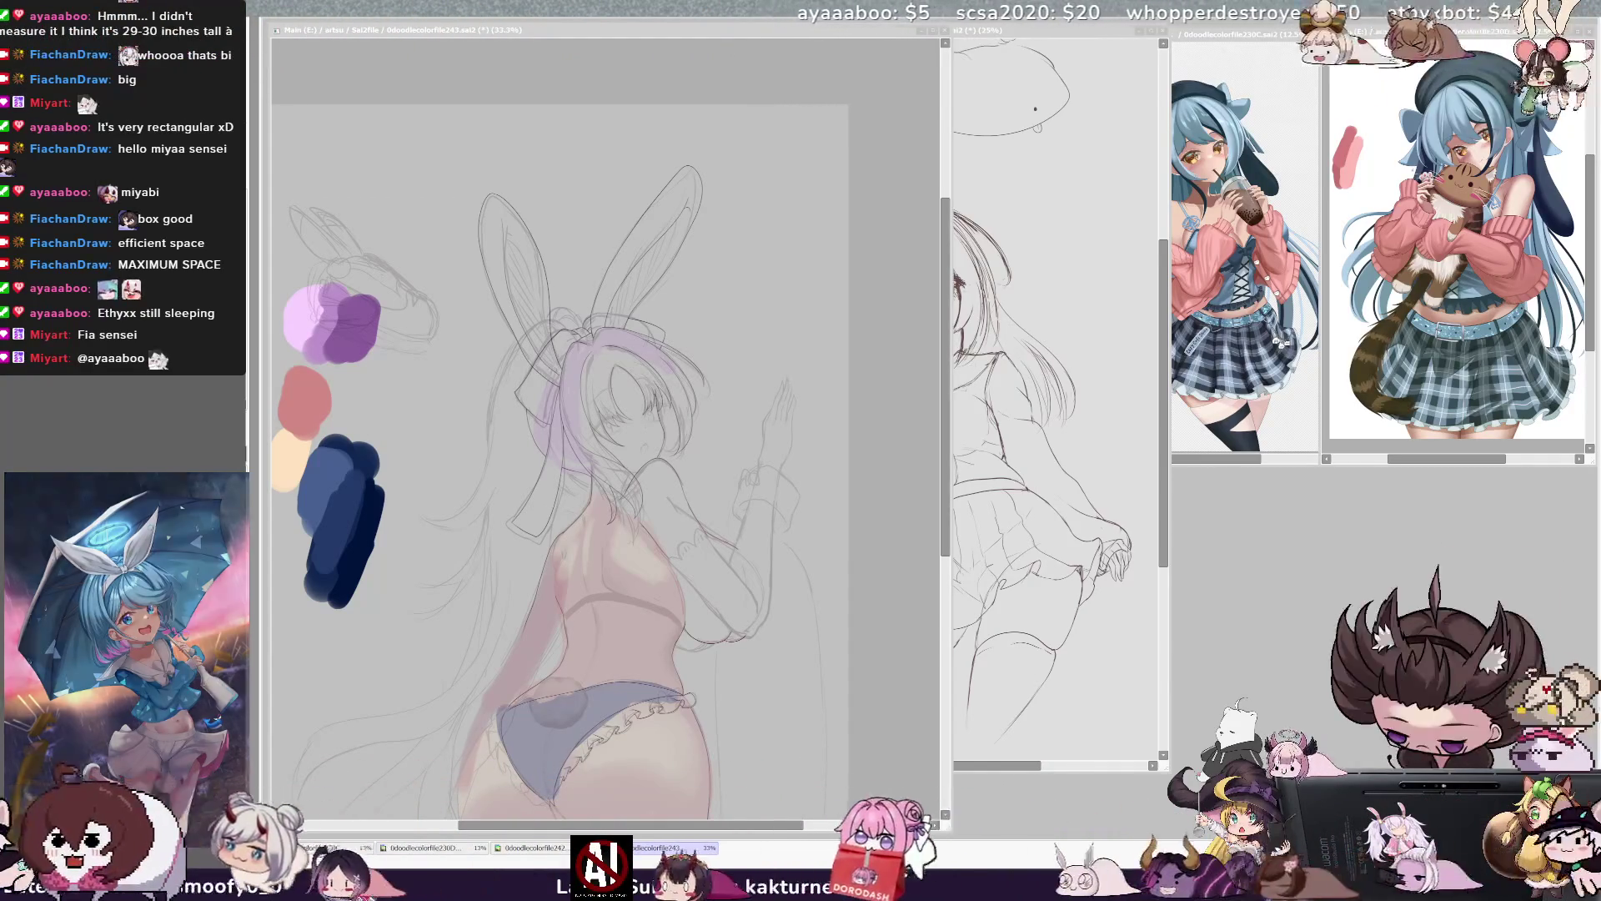
pyautogui.click(949, 569)
pyautogui.moveTo(584, 459); pyautogui.dragTo(619, 447)
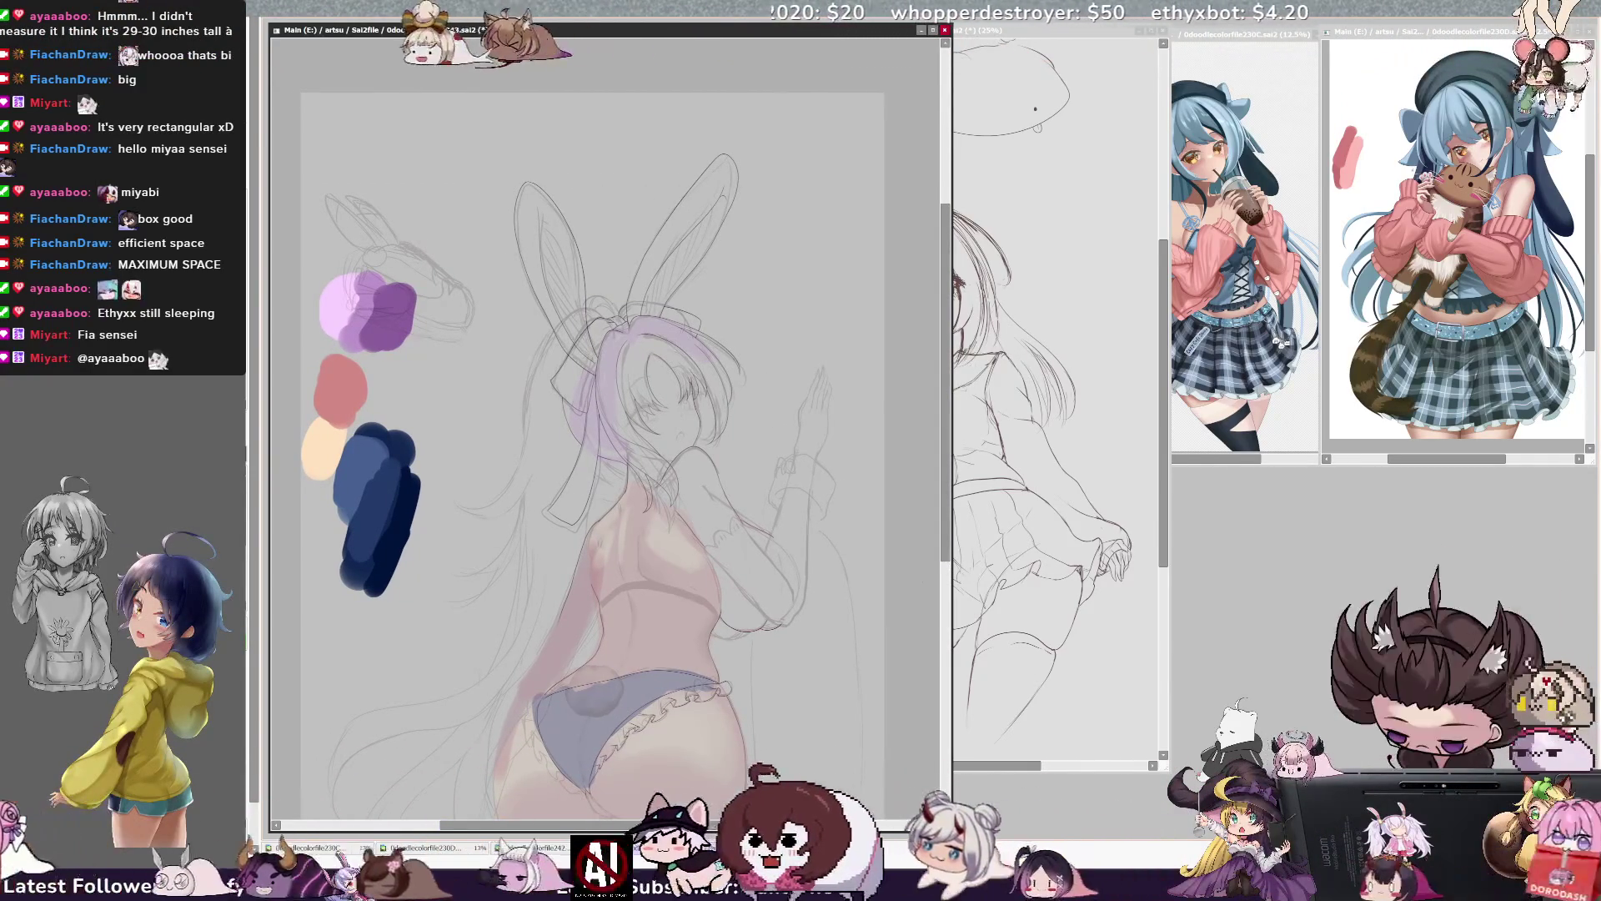